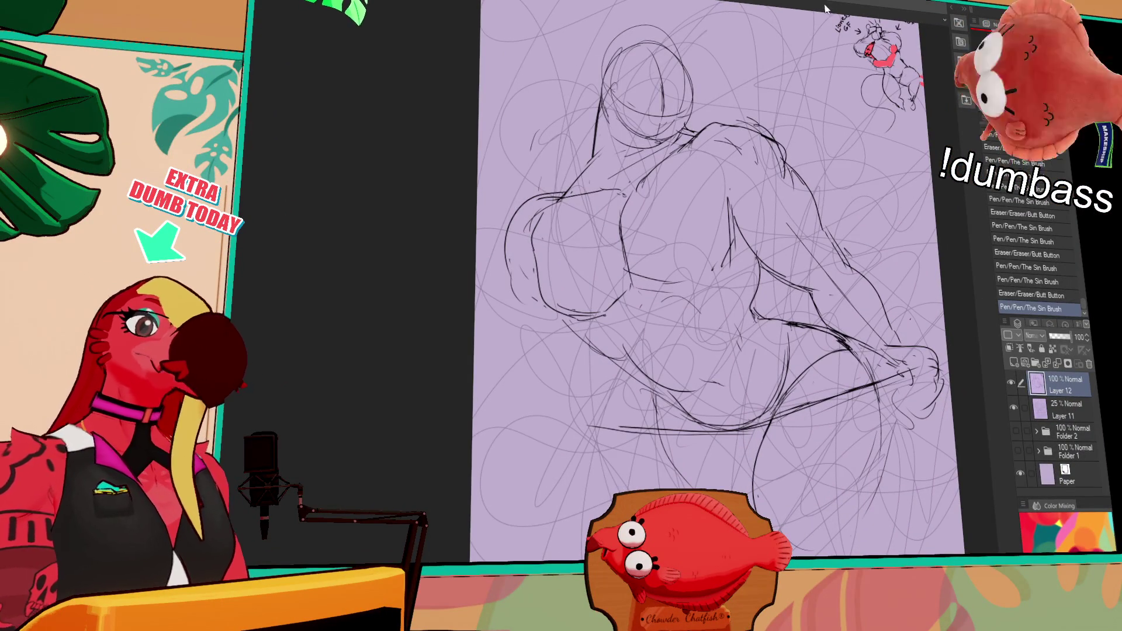
# Erase stray strokes and redraw the upper back, torso contour and shoulder muscle lines.
pyautogui.moveTo(628, 237)
pyautogui.mouseDown()
pyautogui.moveTo(626, 264)
pyautogui.moveTo(618, 214)
pyautogui.moveTo(624, 251)
pyautogui.mouseUp()
pyautogui.moveTo(624, 249)
pyautogui.mouseDown()
pyautogui.moveTo(629, 266)
pyautogui.moveTo(672, 286)
pyautogui.mouseUp()
pyautogui.moveTo(672, 284)
pyautogui.mouseDown()
pyautogui.moveTo(687, 292)
pyautogui.moveTo(728, 240)
pyautogui.mouseUp()
pyautogui.moveTo(731, 199)
pyautogui.mouseDown()
pyautogui.moveTo(725, 239)
pyautogui.moveTo(710, 208)
pyautogui.mouseUp()
pyautogui.moveTo(773, 127); pyautogui.dragTo(780, 133)
pyautogui.moveTo(720, 203)
pyautogui.mouseDown()
pyautogui.moveTo(699, 219)
pyautogui.moveTo(737, 243)
pyautogui.moveTo(738, 209)
pyautogui.moveTo(876, 180)
pyautogui.mouseUp()
pyautogui.moveTo(642, 257)
pyautogui.mouseDown()
pyautogui.moveTo(634, 269)
pyautogui.moveTo(684, 342)
pyautogui.mouseUp()
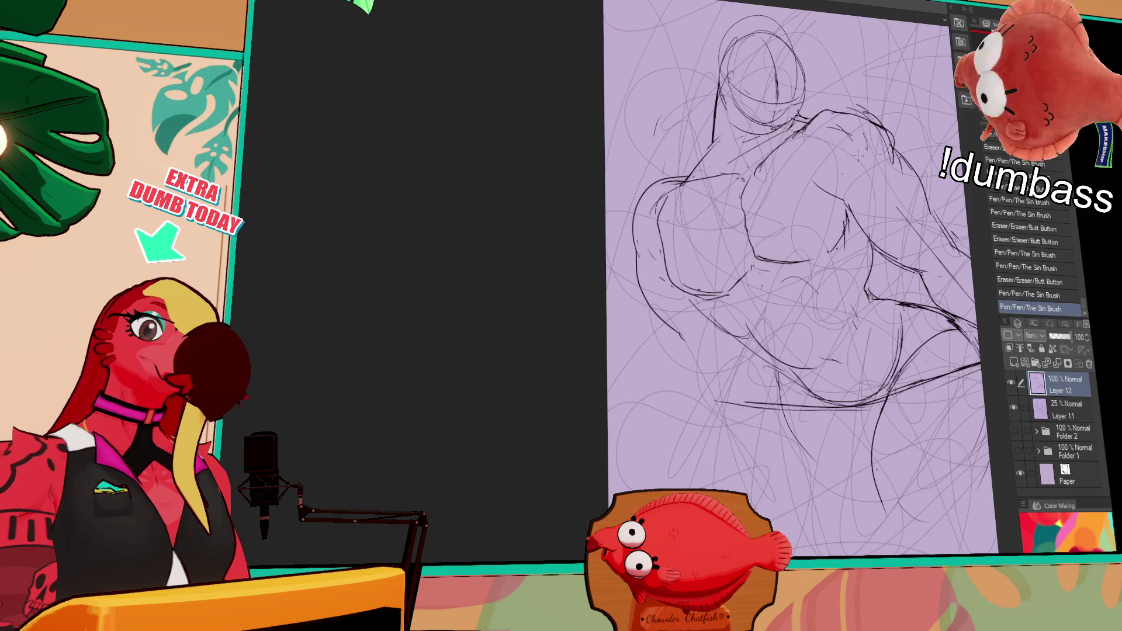
# Touch up the torso marks and the lines around the left arm and forearm.
pyautogui.scroll(-2, 827, 155)
pyautogui.moveTo(672, 251); pyautogui.dragTo(689, 281)
pyautogui.moveTo(760, 292)
pyautogui.mouseDown()
pyautogui.moveTo(646, 227)
pyautogui.moveTo(620, 163)
pyautogui.mouseUp()
pyautogui.moveTo(588, 292); pyautogui.dragTo(580, 310)
pyautogui.moveTo(573, 301); pyautogui.dragTo(584, 310)
pyautogui.moveTo(741, 202); pyautogui.dragTo(732, 199)
pyautogui.moveTo(676, 257)
pyautogui.mouseDown()
pyautogui.moveTo(692, 250)
pyautogui.moveTo(702, 203)
pyautogui.mouseUp()
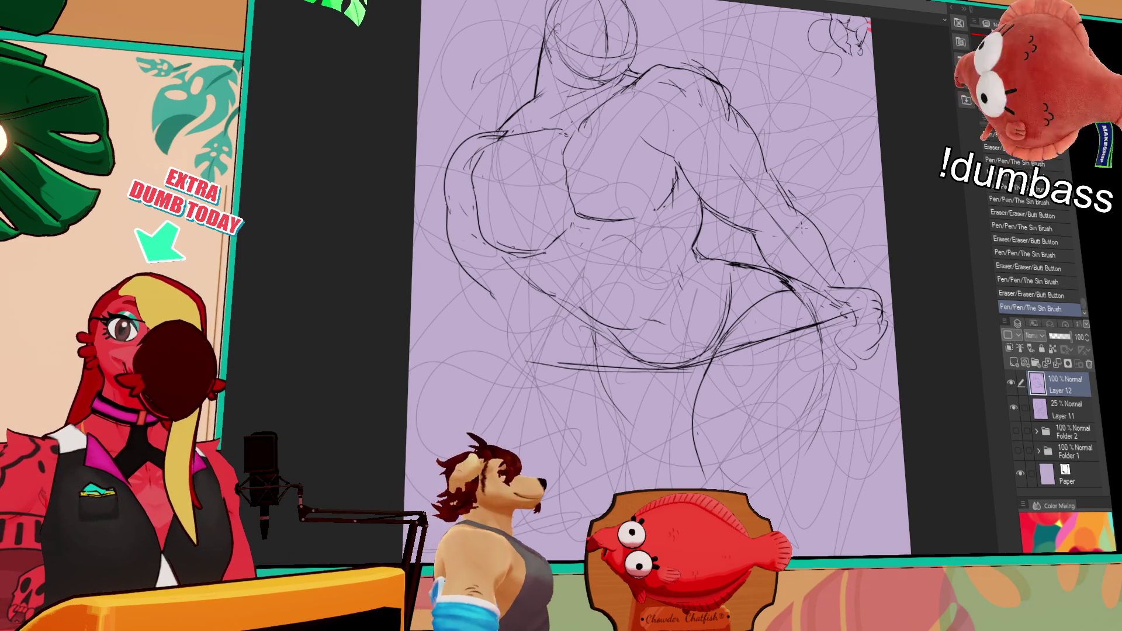
pyautogui.moveTo(800, 235); pyautogui.dragTo(827, 188)
# Erase and redraw the forearm line toward the hand, undoing a missed stroke.
pyautogui.moveTo(781, 301); pyautogui.dragTo(811, 291)
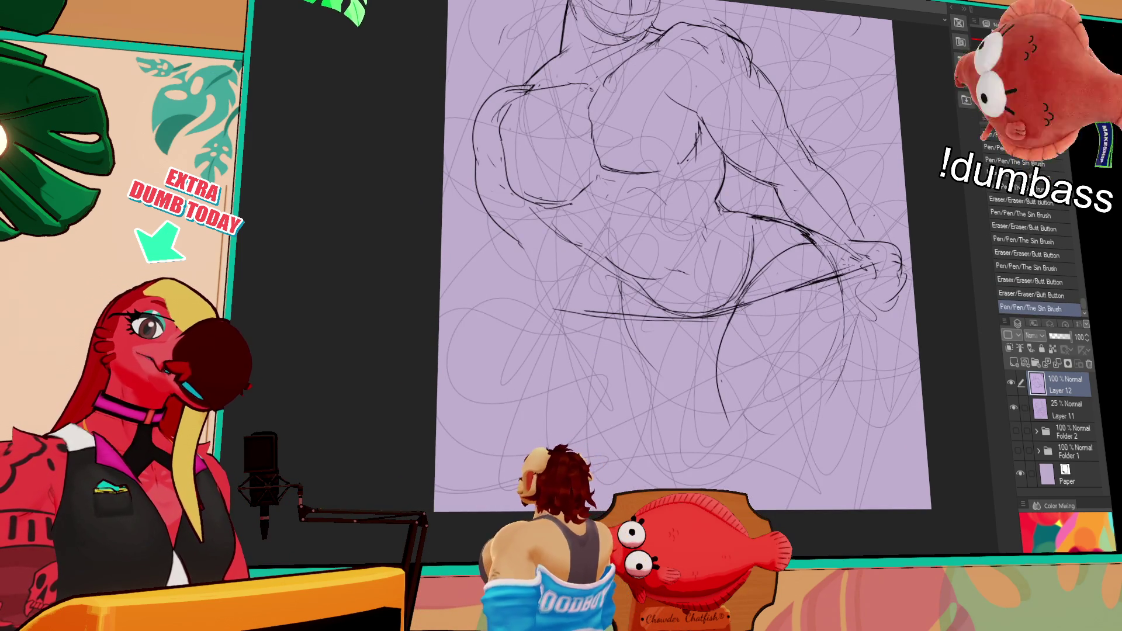
pyautogui.moveTo(719, 310); pyautogui.dragTo(830, 279)
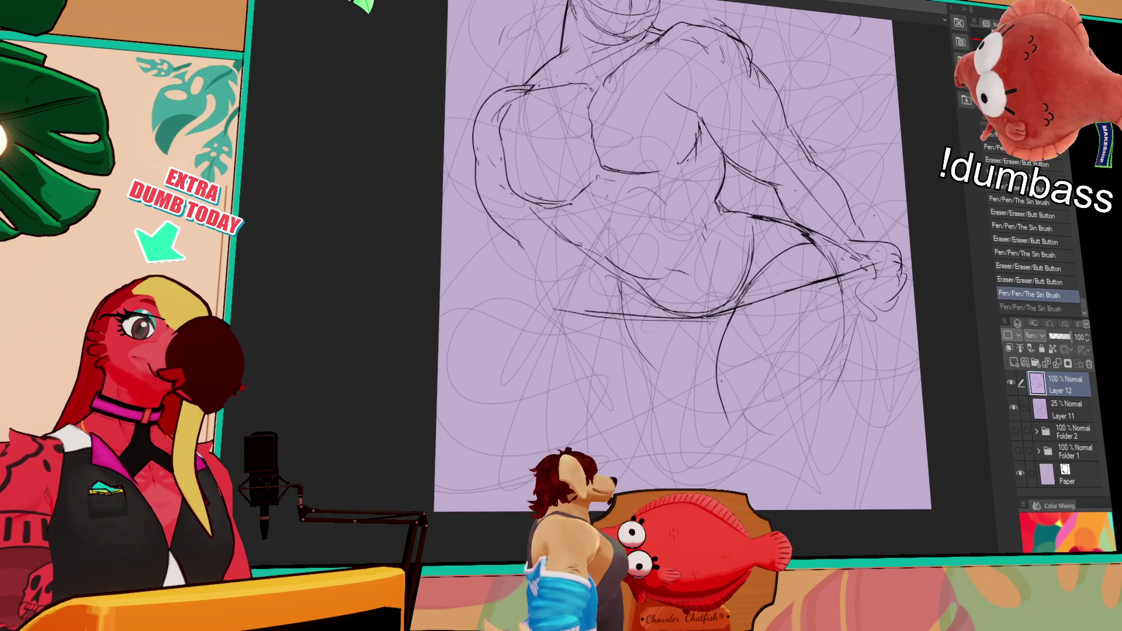
pyautogui.moveTo(719, 313); pyautogui.dragTo(787, 293)
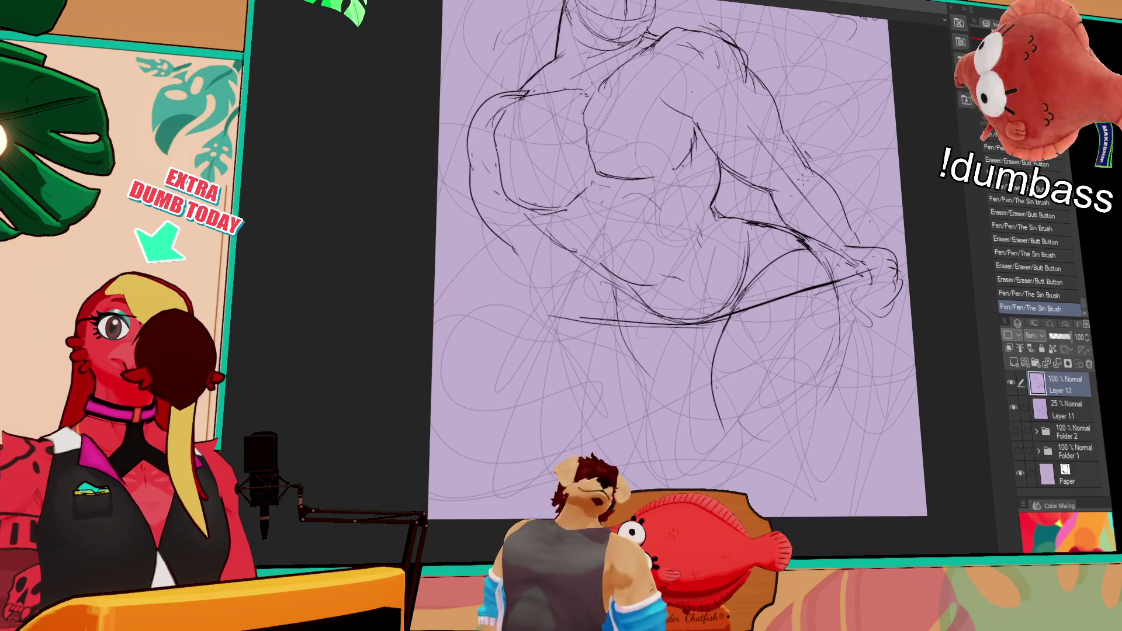
pyautogui.moveTo(885, 180); pyautogui.dragTo(834, 227)
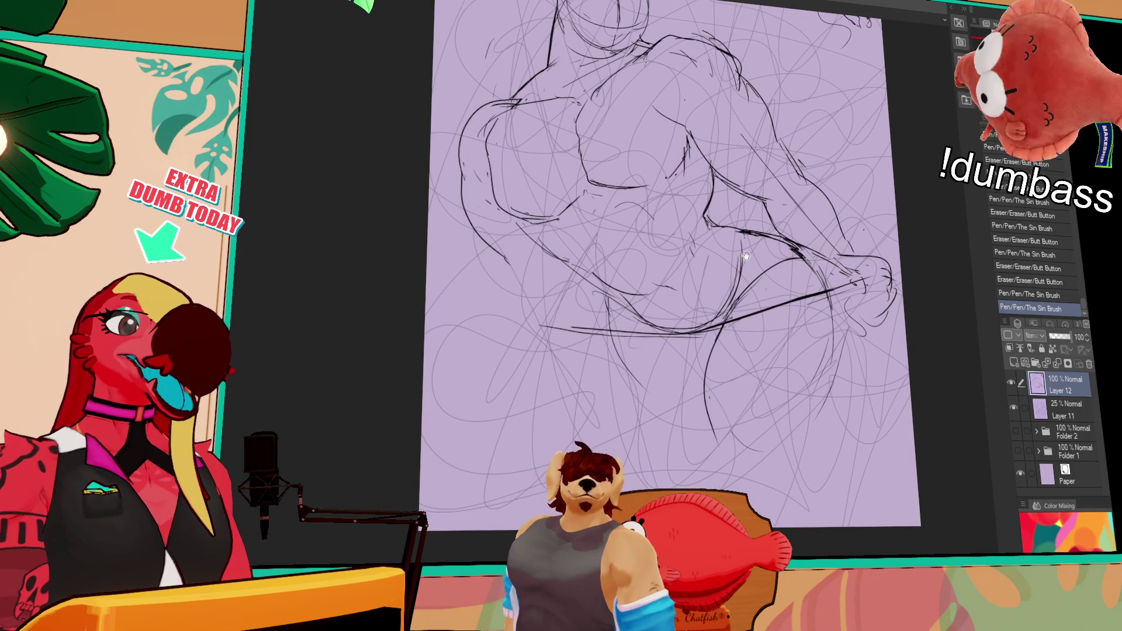
pyautogui.moveTo(743, 247); pyautogui.dragTo(729, 274)
pyautogui.moveTo(746, 237); pyautogui.dragTo(737, 278)
pyautogui.hotkey('ctrl', 'z')
pyautogui.moveTo(745, 239)
pyautogui.mouseDown()
pyautogui.moveTo(743, 280)
pyautogui.moveTo(705, 330)
pyautogui.mouseUp()
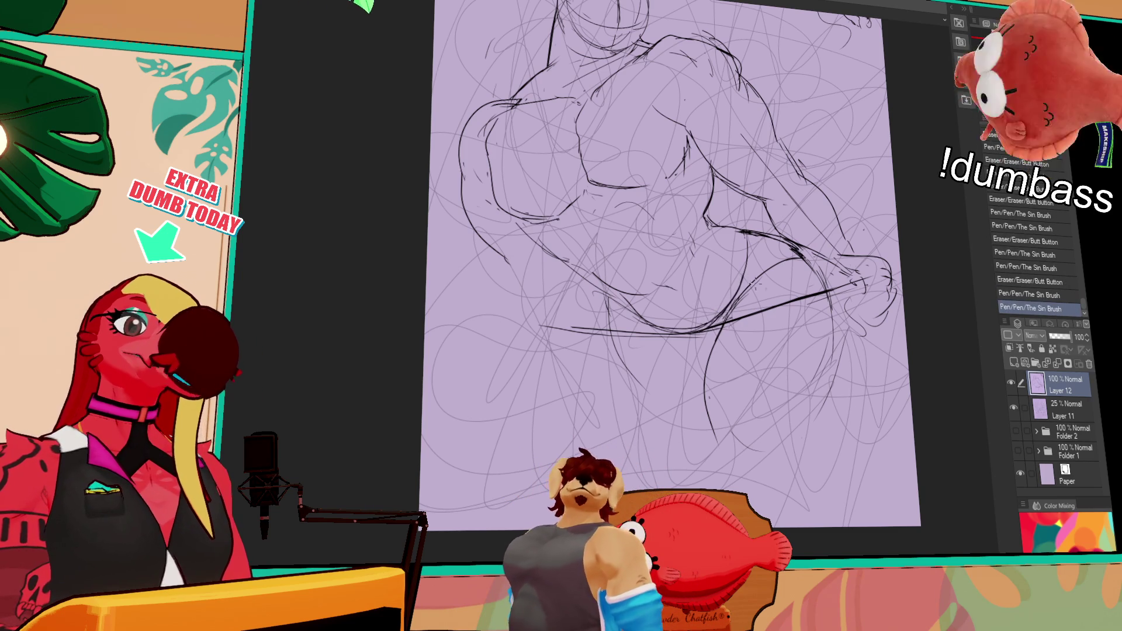
pyautogui.moveTo(740, 270); pyautogui.dragTo(738, 287)
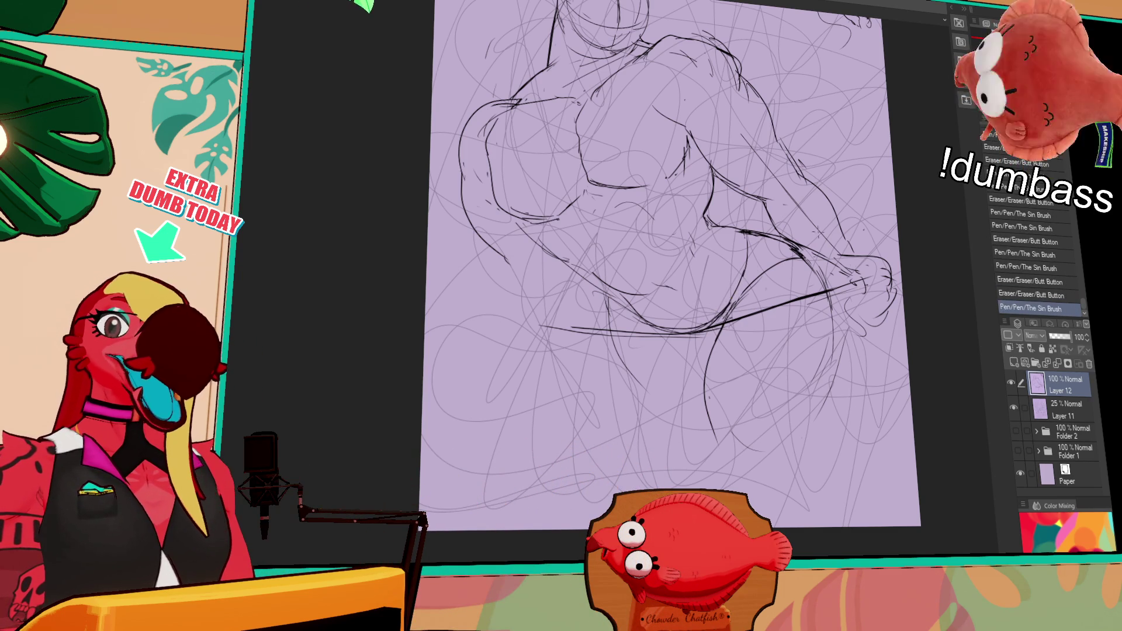
pyautogui.moveTo(760, 285)
pyautogui.mouseDown()
pyautogui.moveTo(731, 313)
pyautogui.moveTo(755, 292)
pyautogui.mouseUp()
pyautogui.moveTo(752, 294); pyautogui.dragTo(719, 329)
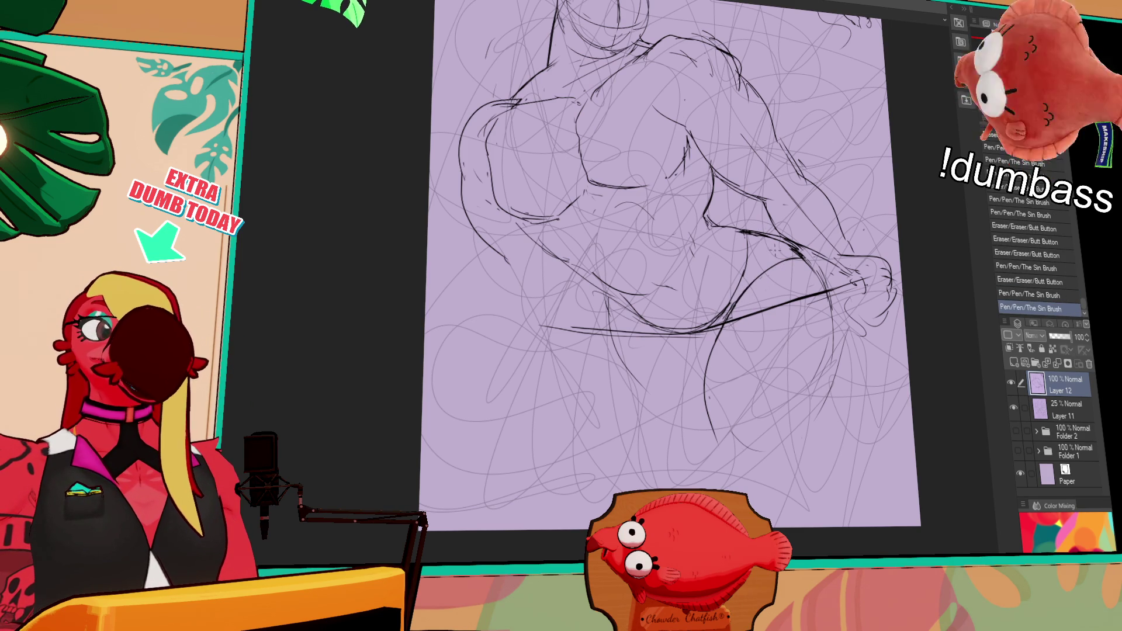
# Rework the remaining forearm strokes and ink the details of the hand.
pyautogui.scroll(2, 772, 270)
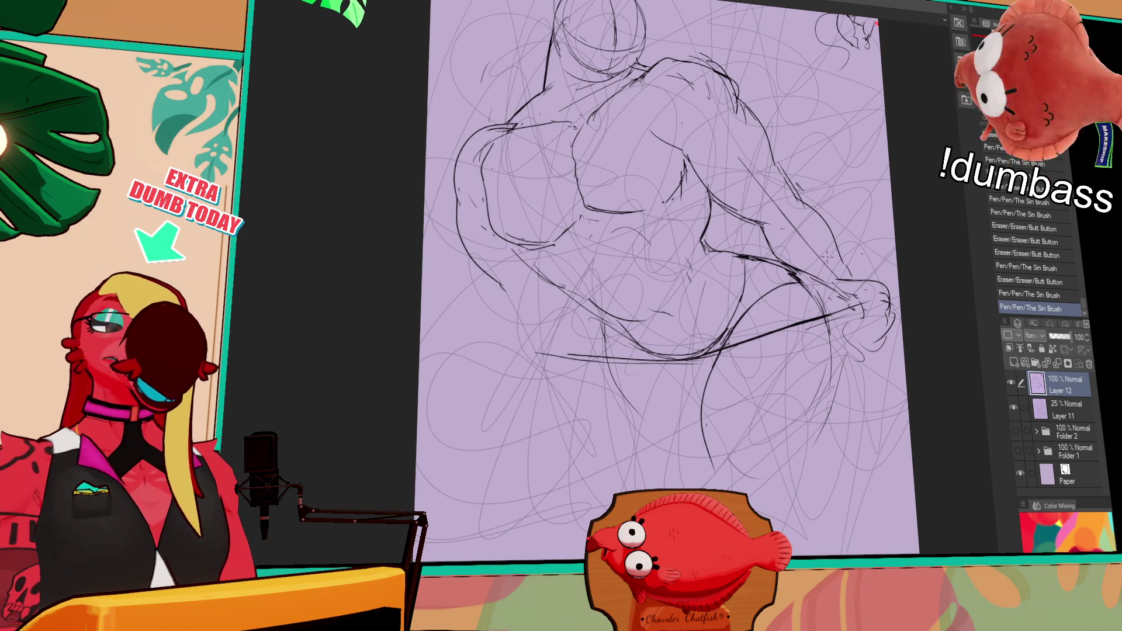
pyautogui.moveTo(795, 281); pyautogui.dragTo(799, 277)
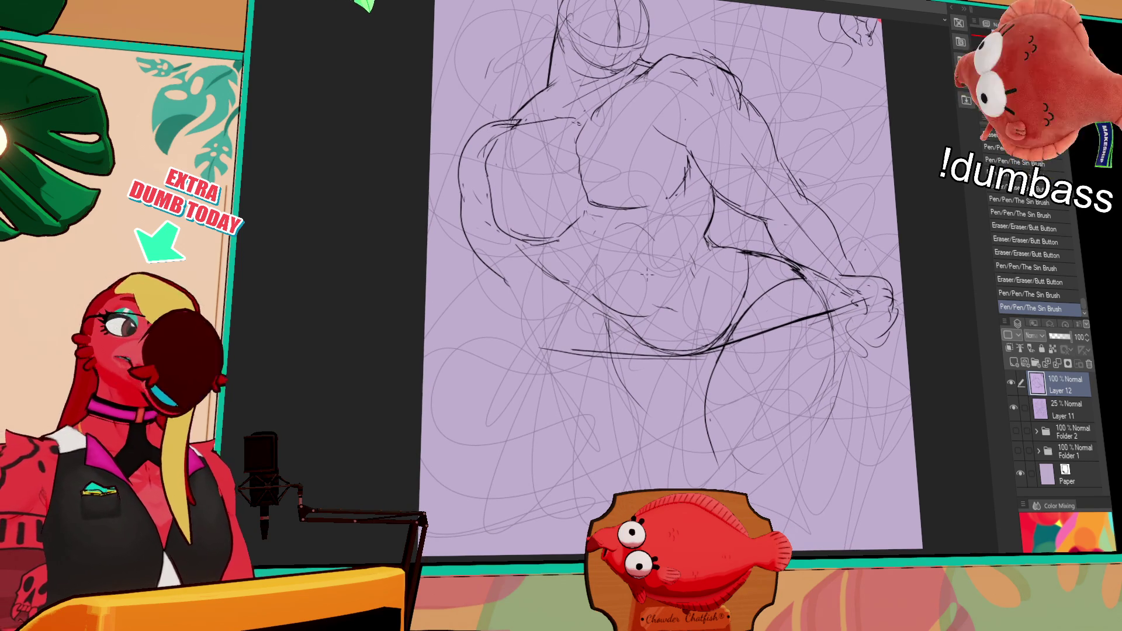
pyautogui.moveTo(555, 349); pyautogui.dragTo(561, 351)
pyautogui.moveTo(872, 247); pyautogui.dragTo(873, 252)
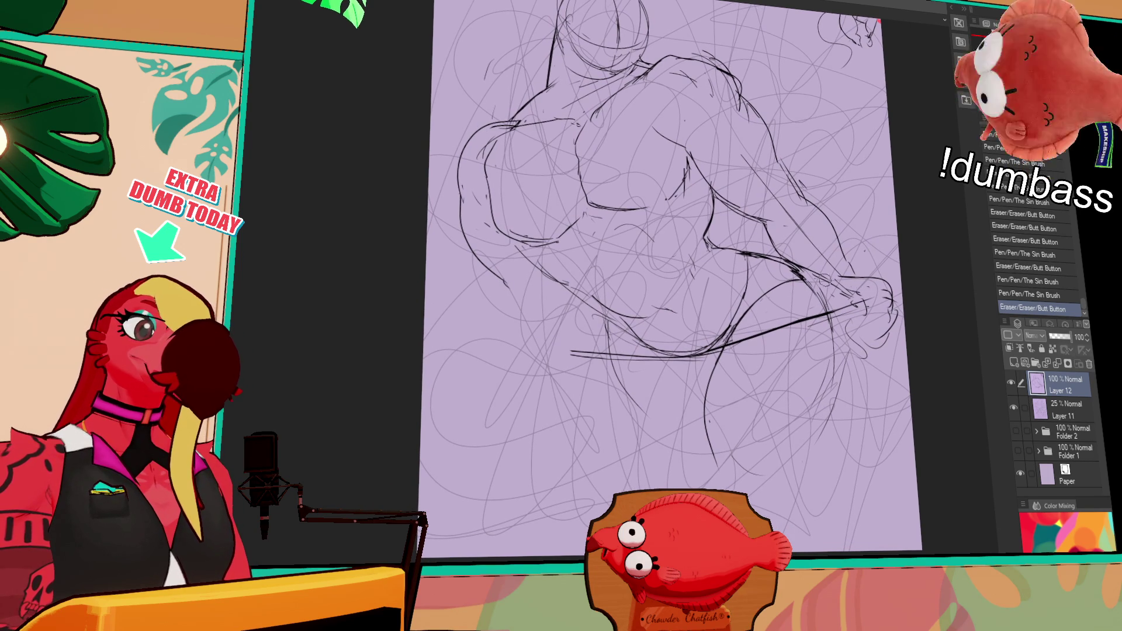
pyautogui.moveTo(826, 283)
pyautogui.mouseDown()
pyautogui.moveTo(798, 278)
pyautogui.moveTo(836, 285)
pyautogui.mouseUp()
pyautogui.moveTo(806, 275); pyautogui.dragTo(831, 288)
pyautogui.moveTo(788, 264)
pyautogui.mouseDown()
pyautogui.moveTo(849, 305)
pyautogui.moveTo(870, 289)
pyautogui.moveTo(855, 272)
pyautogui.moveTo(887, 284)
pyautogui.moveTo(878, 279)
pyautogui.mouseUp()
pyautogui.moveTo(874, 282)
pyautogui.mouseDown()
pyautogui.moveTo(889, 290)
pyautogui.moveTo(866, 293)
pyautogui.moveTo(870, 272)
pyautogui.mouseUp()
pyautogui.moveTo(831, 310); pyautogui.dragTo(827, 311)
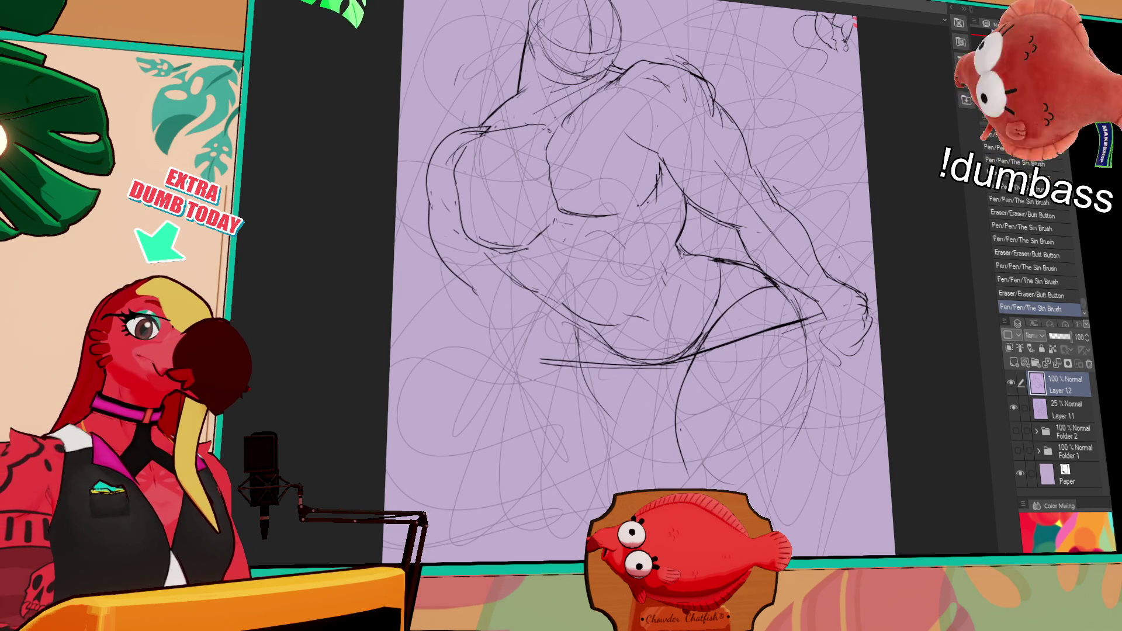
pyautogui.moveTo(885, 257)
pyautogui.mouseDown()
pyautogui.moveTo(896, 253)
pyautogui.moveTo(834, 300)
pyautogui.mouseUp()
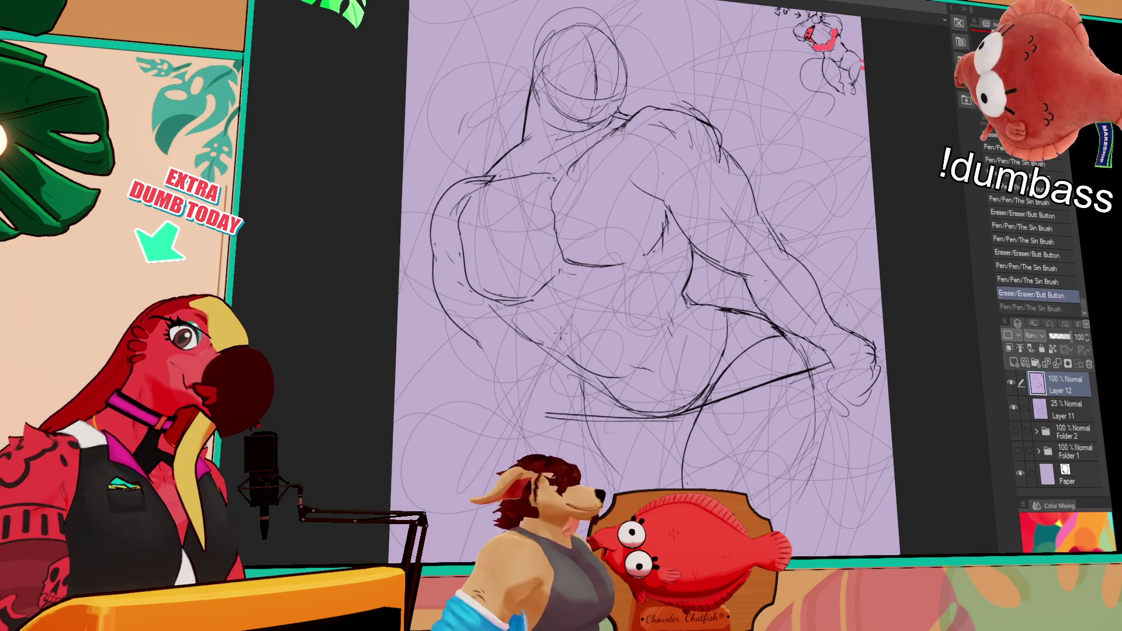
# Redraw torso lines and clear the stray strokes around the shoulder.
pyautogui.moveTo(649, 313); pyautogui.dragTo(667, 322)
pyautogui.hotkey('ctrl', 'z')
pyautogui.moveTo(678, 275)
pyautogui.mouseDown()
pyautogui.moveTo(689, 310)
pyautogui.moveTo(696, 291)
pyautogui.mouseUp()
pyautogui.moveTo(679, 246); pyautogui.dragTo(690, 296)
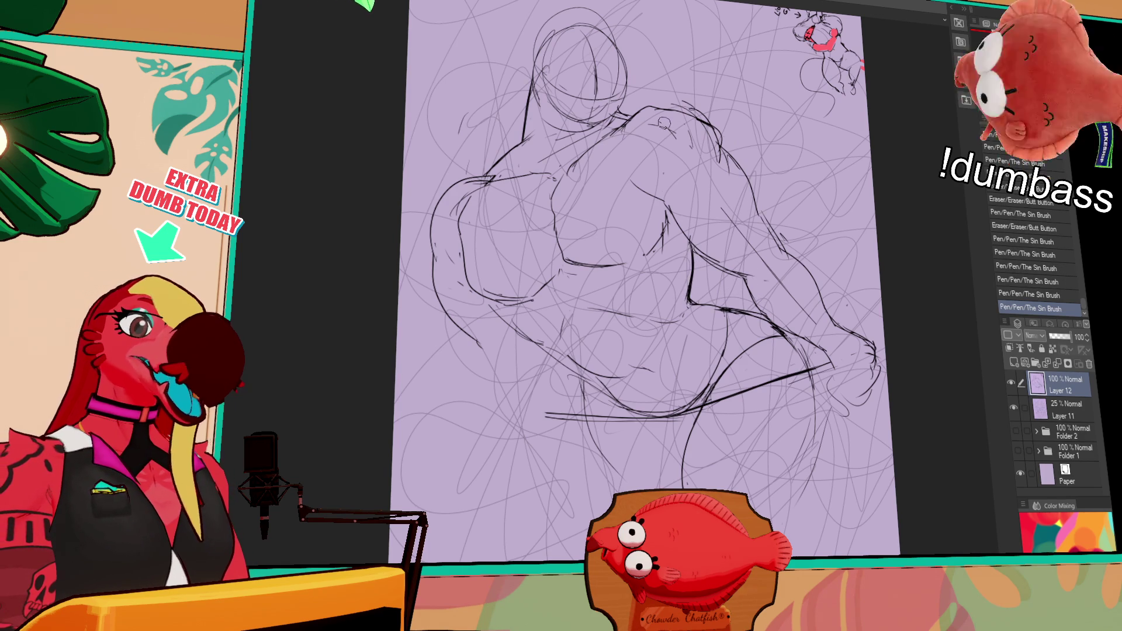
pyautogui.moveTo(678, 102)
pyautogui.mouseDown()
pyautogui.moveTo(704, 116)
pyautogui.moveTo(696, 114)
pyautogui.mouseUp()
pyautogui.moveTo(654, 96)
pyautogui.mouseDown()
pyautogui.moveTo(678, 109)
pyautogui.moveTo(637, 105)
pyautogui.moveTo(716, 121)
pyautogui.mouseUp()
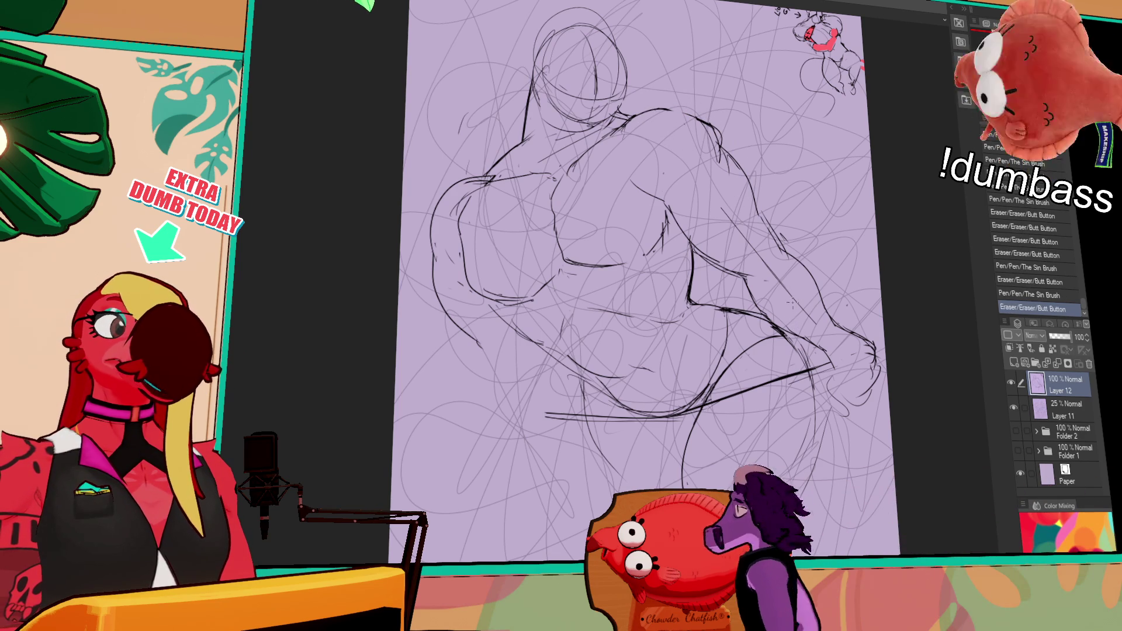
pyautogui.moveTo(725, 213)
pyautogui.mouseDown()
pyautogui.moveTo(760, 269)
pyautogui.moveTo(772, 266)
pyautogui.moveTo(767, 275)
pyautogui.moveTo(760, 266)
pyautogui.moveTo(790, 253)
pyautogui.moveTo(798, 219)
pyautogui.mouseUp()
pyautogui.hotkey('ctrl', 'z')
pyautogui.hotkey('ctrl', 'z')
pyautogui.moveTo(787, 259)
pyautogui.mouseDown()
pyautogui.moveTo(800, 282)
pyautogui.moveTo(791, 290)
pyautogui.mouseUp()
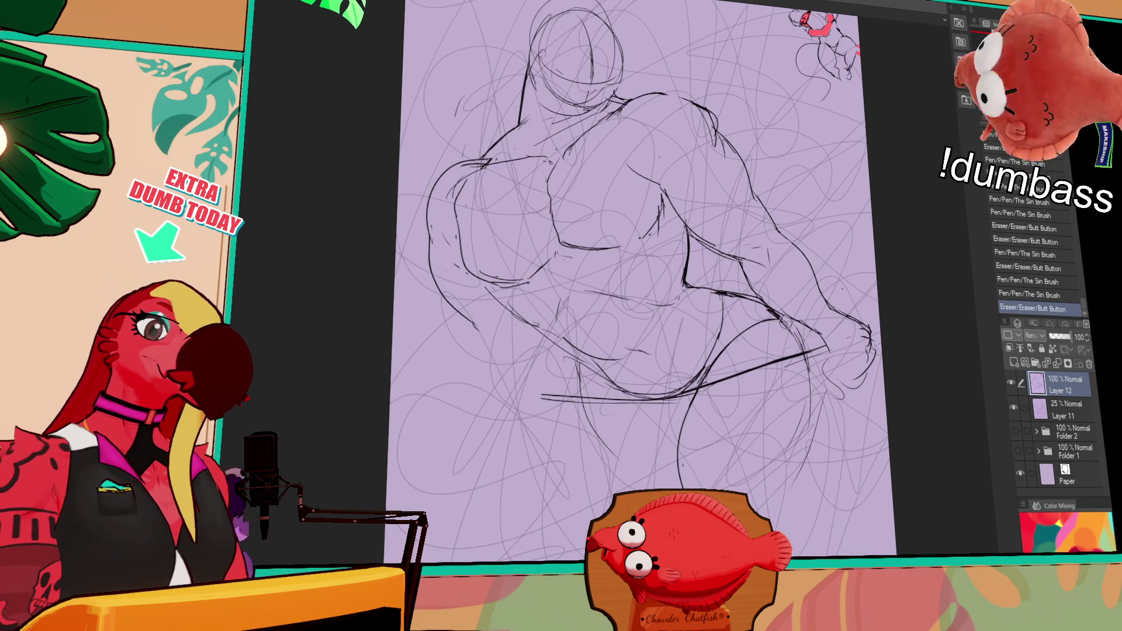
# Refine the short strokes near the hip, undoing and restoring pen strokes.
pyautogui.moveTo(788, 346); pyautogui.dragTo(799, 361)
pyautogui.moveTo(755, 312); pyautogui.dragTo(767, 322)
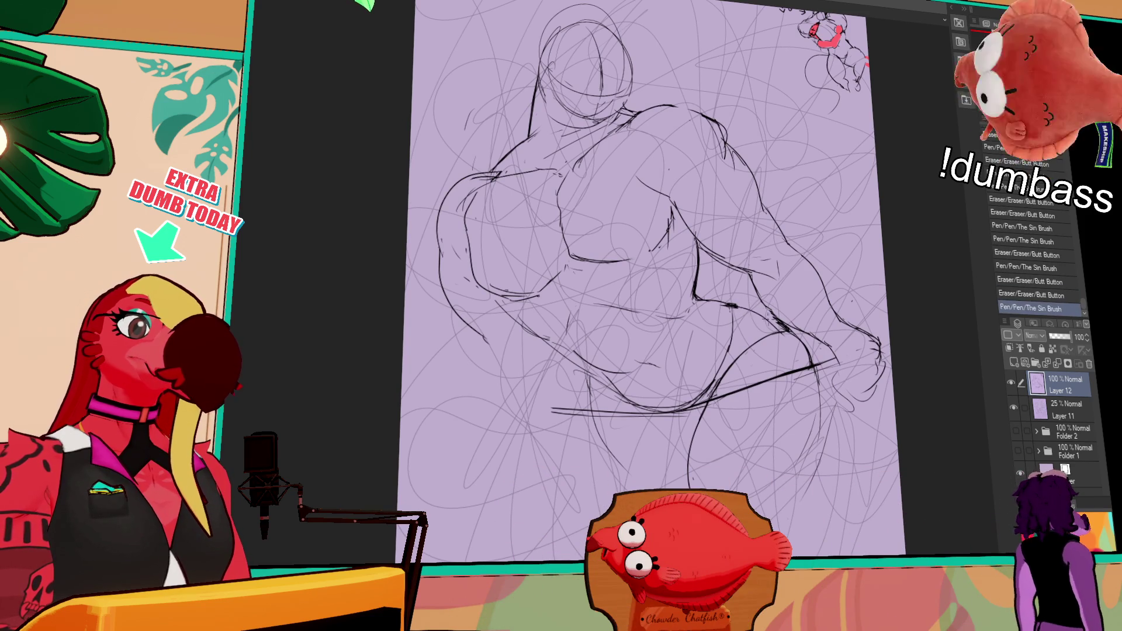
pyautogui.hotkey('ctrl', 'z')
pyautogui.hotkey('ctrl', 'y')
pyautogui.moveTo(793, 315)
pyautogui.mouseDown()
pyautogui.moveTo(789, 327)
pyautogui.moveTo(776, 304)
pyautogui.moveTo(824, 340)
pyautogui.mouseUp()
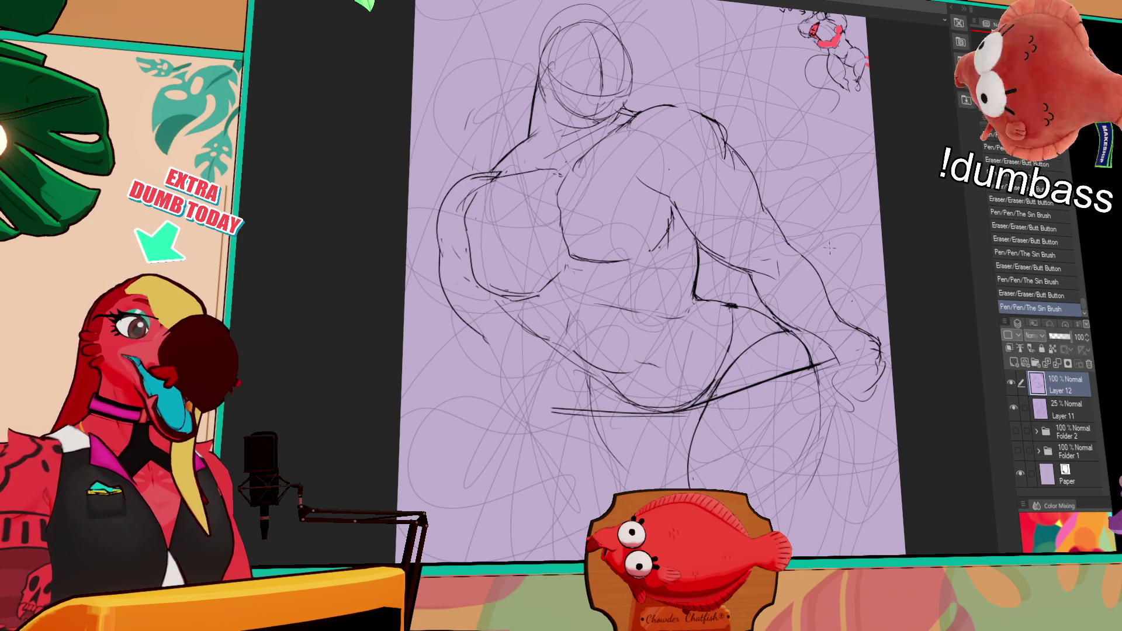
pyautogui.hotkey('ctrl', 'z')
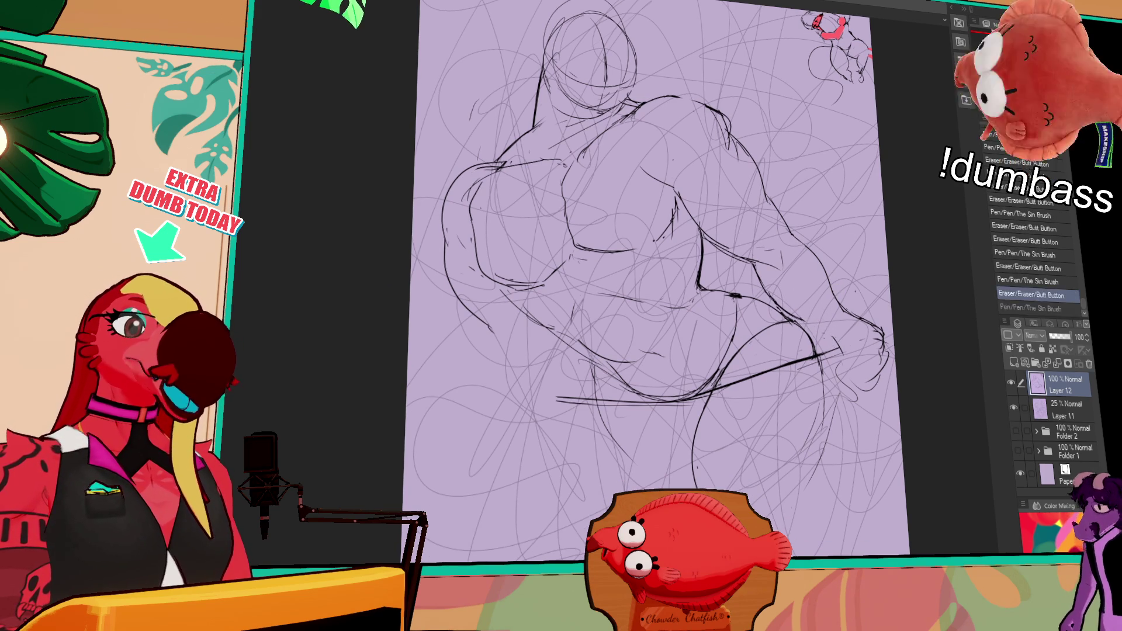
pyautogui.hotkey('ctrl', 'y')
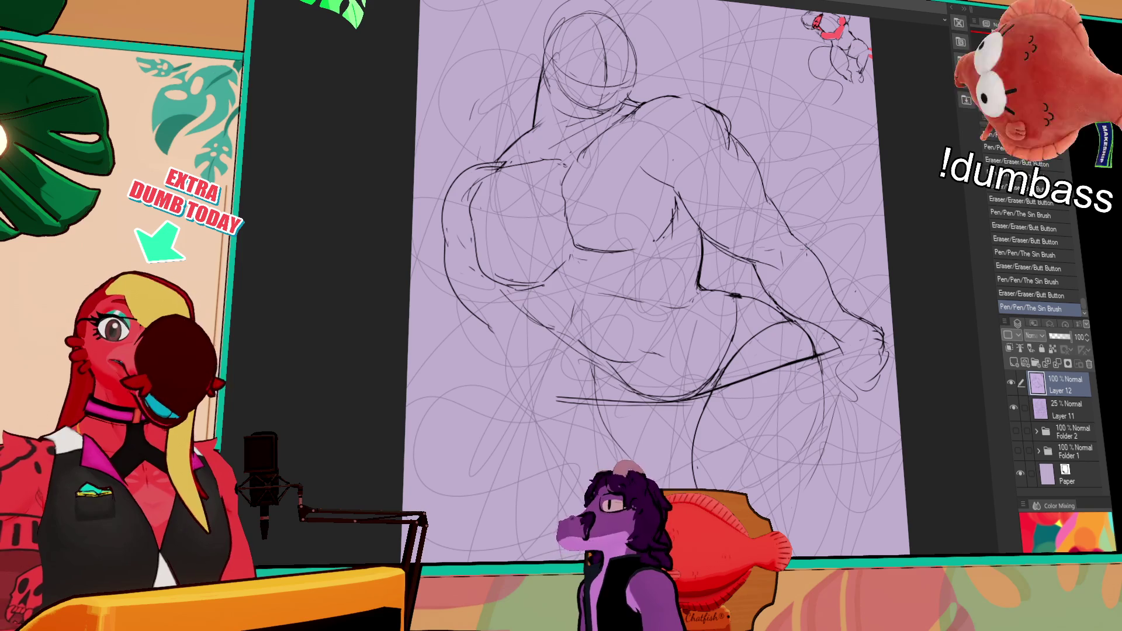
pyautogui.moveTo(715, 297)
pyautogui.mouseDown()
pyautogui.moveTo(730, 301)
pyautogui.moveTo(740, 337)
pyautogui.mouseUp()
# Ink the left leg's long outline and erase the bottom of the right leg line.
pyautogui.moveTo(608, 378); pyautogui.dragTo(608, 491)
pyautogui.hotkey('ctrl', 'z')
pyautogui.moveTo(614, 380)
pyautogui.mouseDown()
pyautogui.moveTo(603, 497)
pyautogui.moveTo(601, 402)
pyautogui.moveTo(597, 508)
pyautogui.mouseUp()
pyautogui.moveTo(745, 427); pyautogui.dragTo(734, 426)
pyautogui.moveTo(707, 482); pyautogui.dragTo(702, 459)
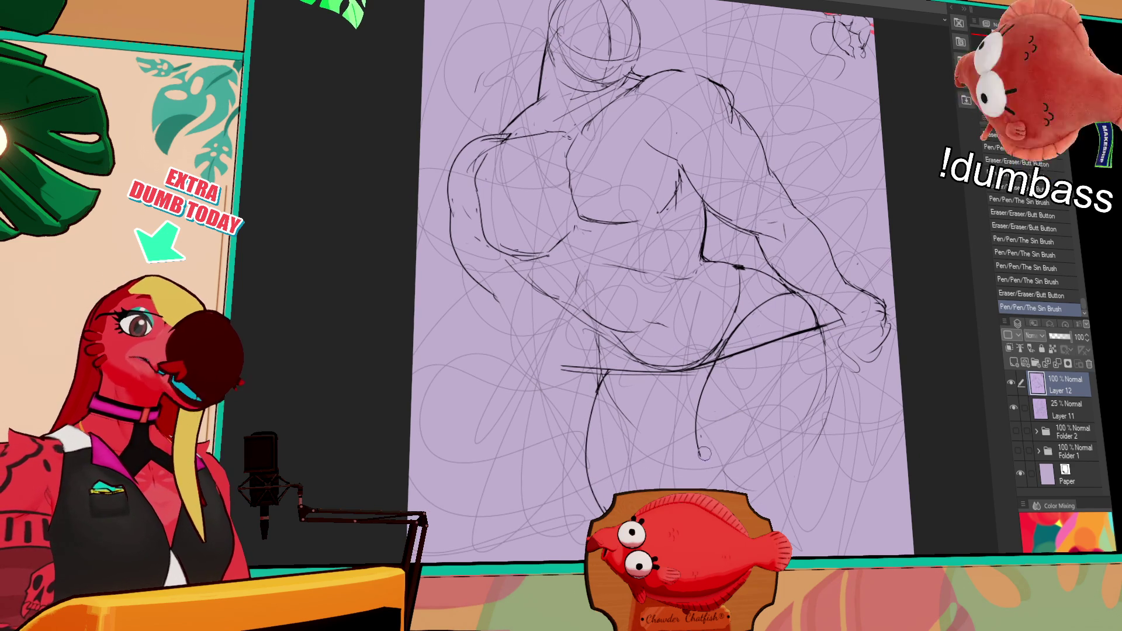
pyautogui.click(729, 411)
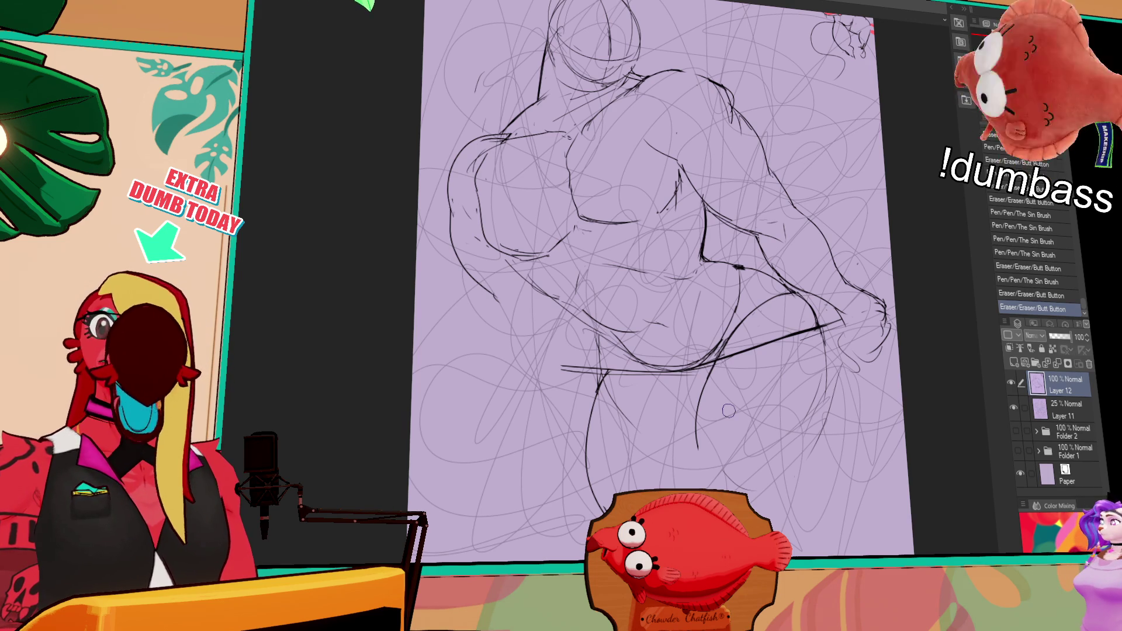
# Redraw the strokes near the right hand, undoing and retrying the misses.
pyautogui.moveTo(835, 286); pyautogui.dragTo(798, 298)
pyautogui.moveTo(833, 334); pyautogui.dragTo(824, 403)
pyautogui.hotkey('ctrl', 'z')
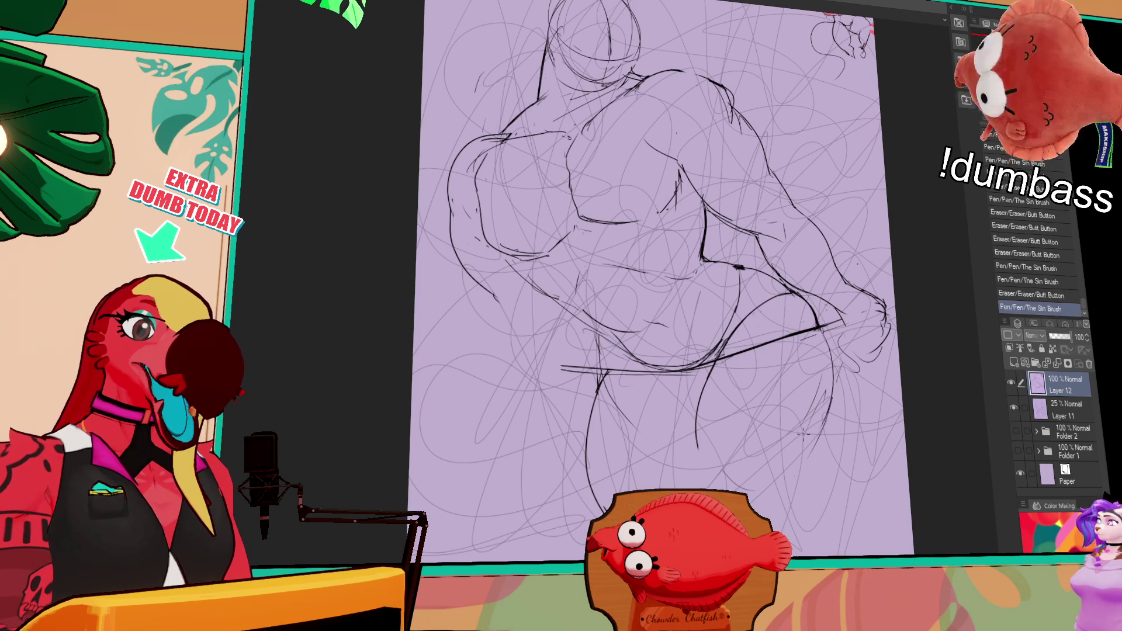
pyautogui.hotkey('ctrl', 'z')
pyautogui.moveTo(845, 321); pyautogui.dragTo(827, 383)
pyautogui.hotkey('ctrl', 'z')
pyautogui.moveTo(846, 324); pyautogui.dragTo(840, 316)
pyautogui.moveTo(841, 317); pyautogui.dragTo(862, 316)
pyautogui.moveTo(842, 320); pyautogui.dragTo(865, 315)
# Ink the fingers of the right hand gripping the horizontal line.
pyautogui.moveTo(818, 344); pyautogui.dragTo(862, 328)
pyautogui.moveTo(854, 367)
pyautogui.mouseDown()
pyautogui.moveTo(864, 347)
pyautogui.moveTo(845, 333)
pyautogui.mouseUp()
pyautogui.moveTo(842, 410)
pyautogui.mouseDown()
pyautogui.moveTo(848, 321)
pyautogui.moveTo(866, 327)
pyautogui.mouseUp()
pyautogui.moveTo(863, 323)
pyautogui.mouseDown()
pyautogui.moveTo(868, 333)
pyautogui.moveTo(848, 350)
pyautogui.moveTo(856, 331)
pyautogui.mouseUp()
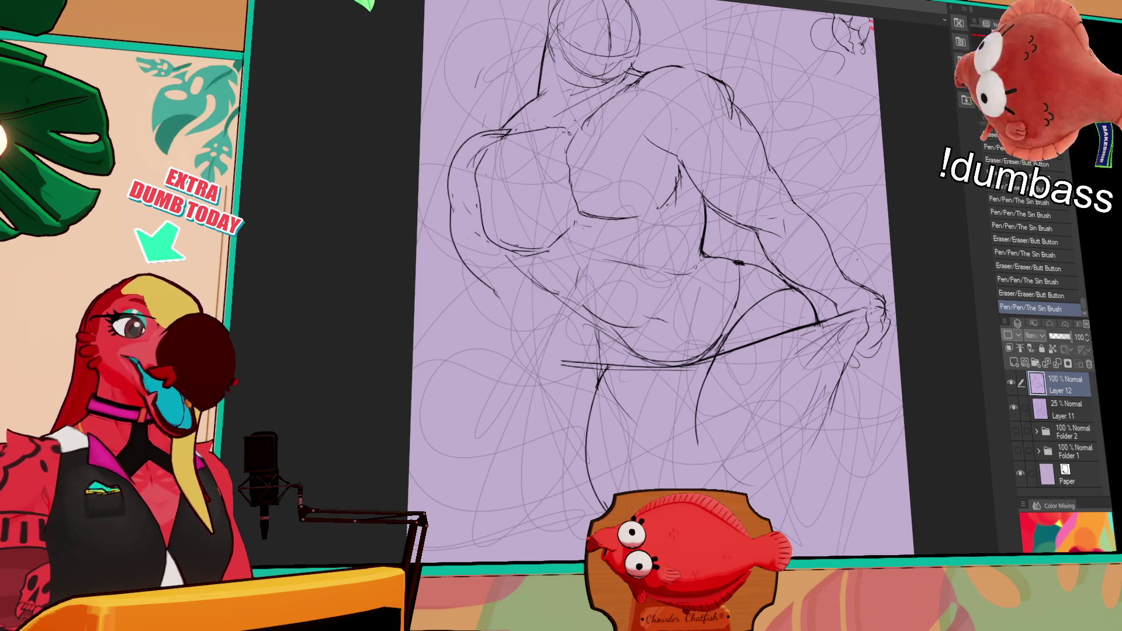
pyautogui.moveTo(836, 374); pyautogui.dragTo(819, 404)
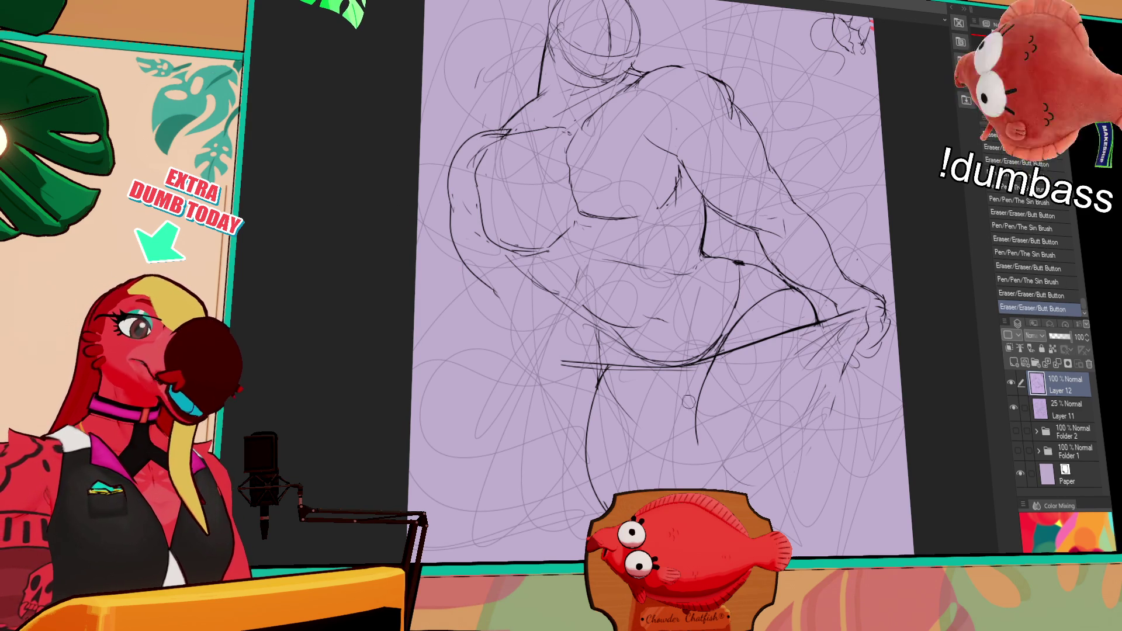
# Erase the left end of the hip line and retouch the waistband across the hips.
pyautogui.hotkey('ctrl', 'z')
pyautogui.moveTo(548, 359); pyautogui.dragTo(561, 366)
pyautogui.moveTo(594, 363)
pyautogui.mouseDown()
pyautogui.moveTo(550, 362)
pyautogui.moveTo(602, 369)
pyautogui.mouseUp()
pyautogui.hotkey('ctrl', 'z')
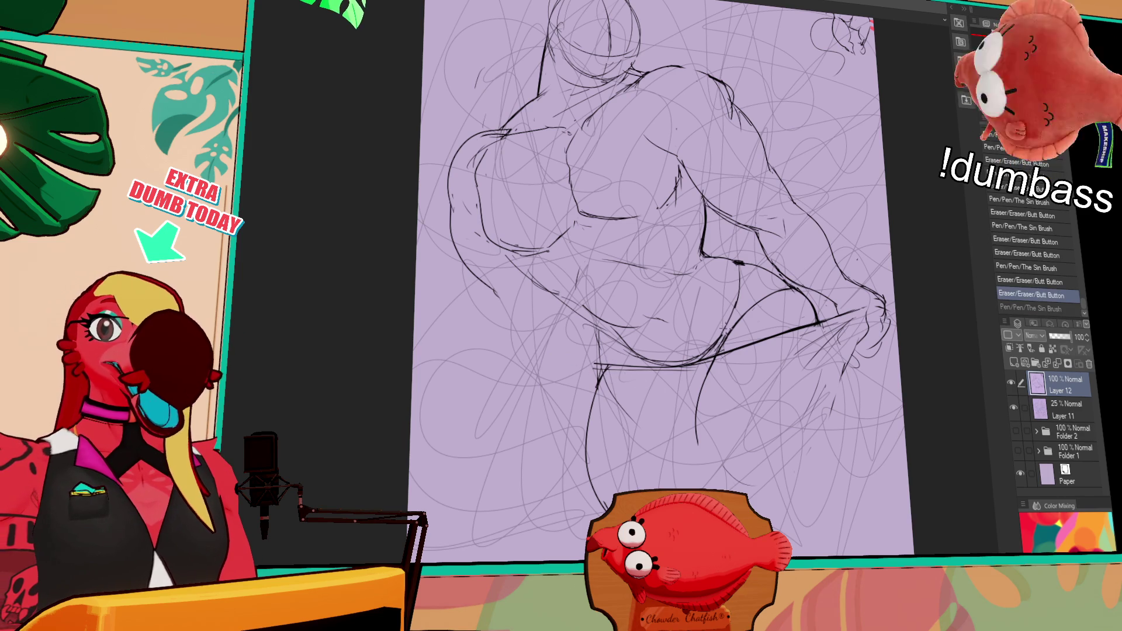
pyautogui.moveTo(756, 307); pyautogui.dragTo(772, 299)
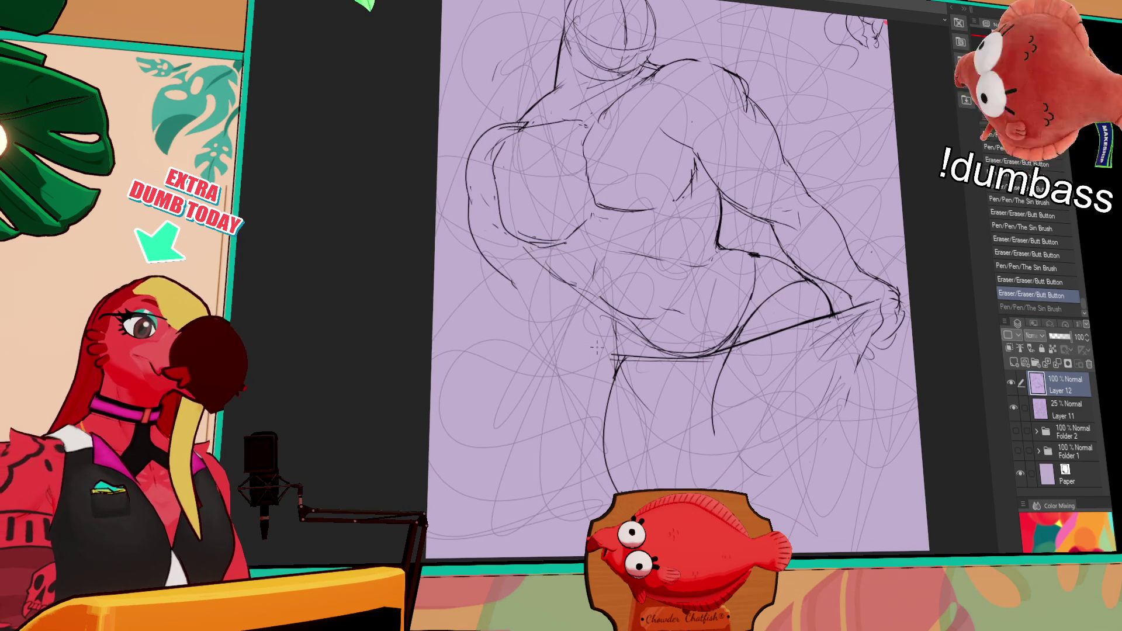
pyautogui.moveTo(526, 351); pyautogui.dragTo(649, 358)
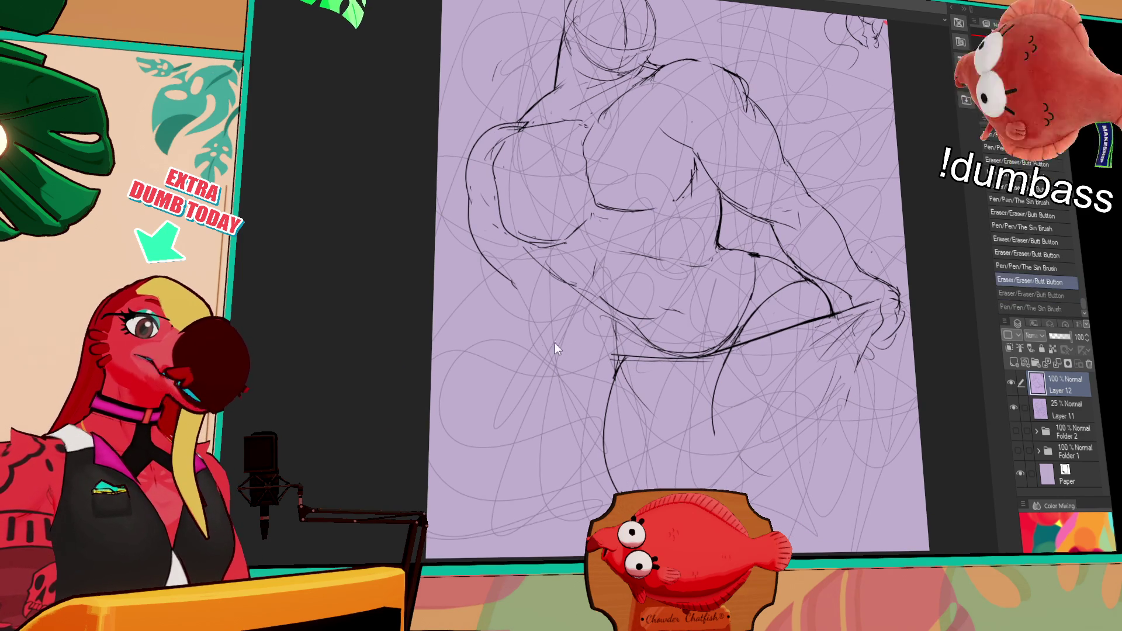
pyautogui.moveTo(561, 351); pyautogui.dragTo(608, 354)
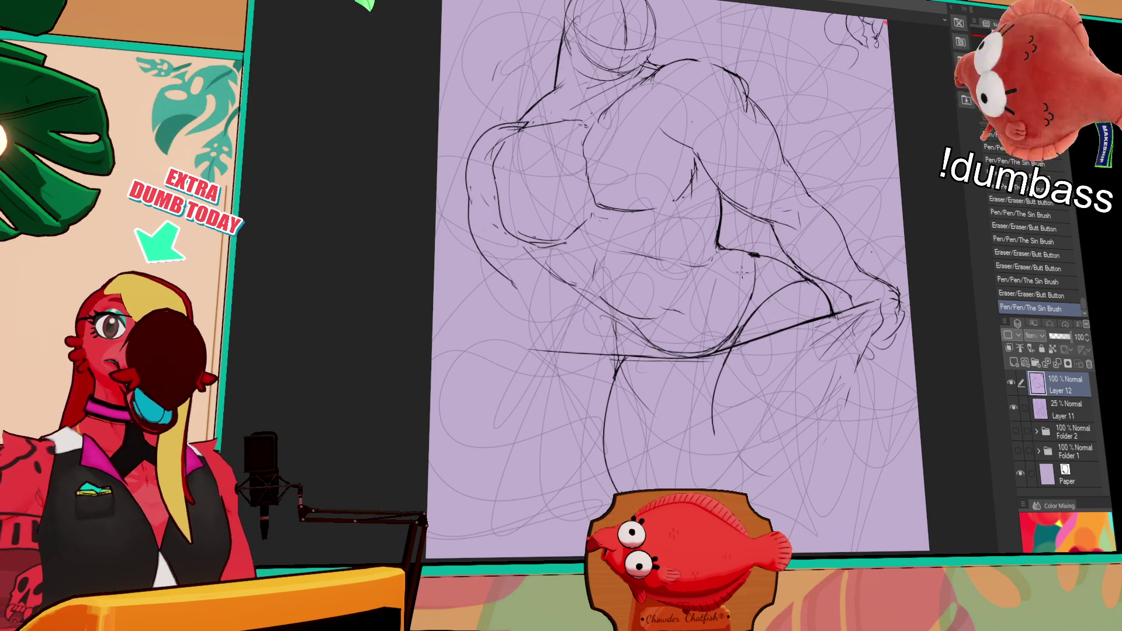
pyautogui.moveTo(767, 283)
pyautogui.mouseDown()
pyautogui.moveTo(764, 294)
pyautogui.moveTo(776, 284)
pyautogui.mouseUp()
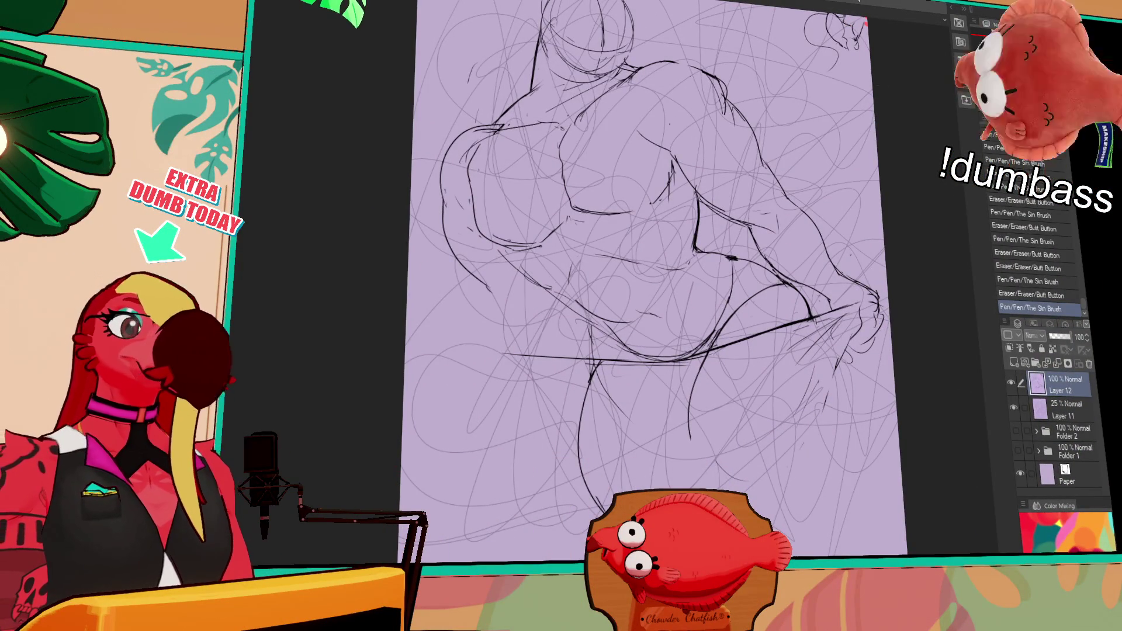
# Rework the torso and belly lines and add small strokes around the navel.
pyautogui.moveTo(640, 355); pyautogui.dragTo(659, 344)
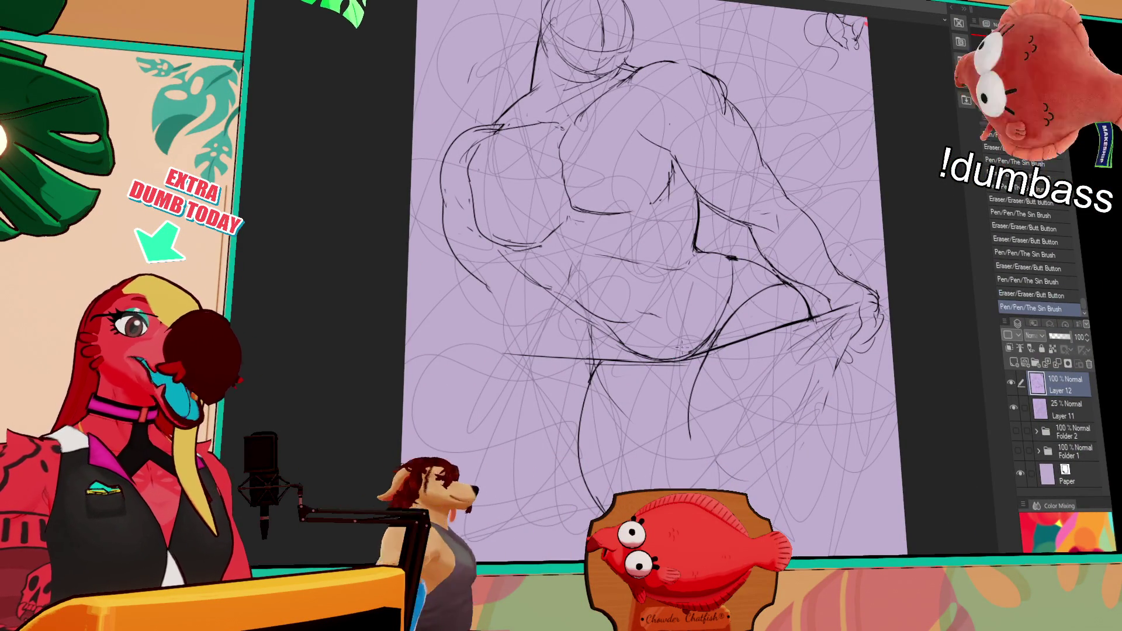
pyautogui.moveTo(684, 348); pyautogui.dragTo(711, 337)
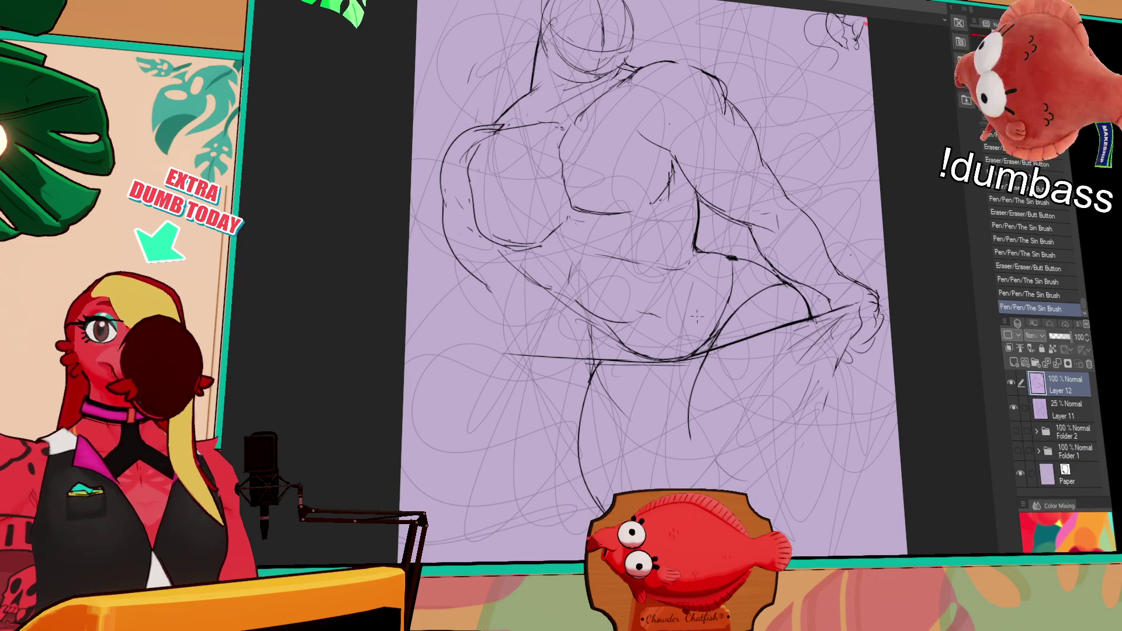
pyautogui.moveTo(687, 315); pyautogui.dragTo(692, 311)
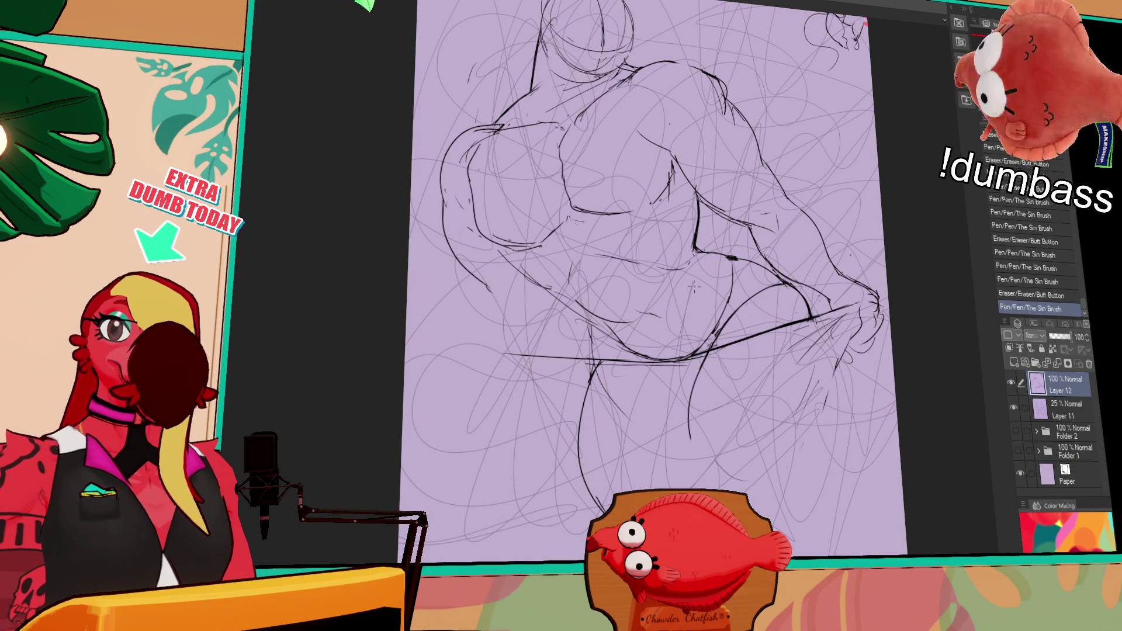
pyautogui.moveTo(803, 244); pyautogui.dragTo(801, 257)
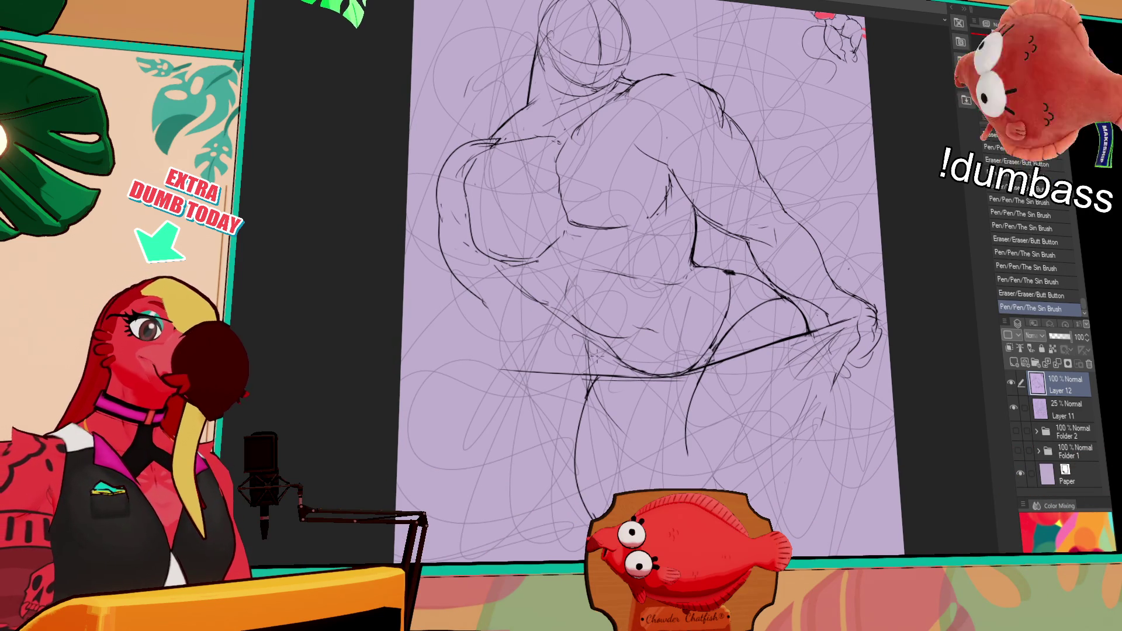
pyautogui.moveTo(593, 339); pyautogui.dragTo(602, 385)
pyautogui.hotkey('ctrl', 'z')
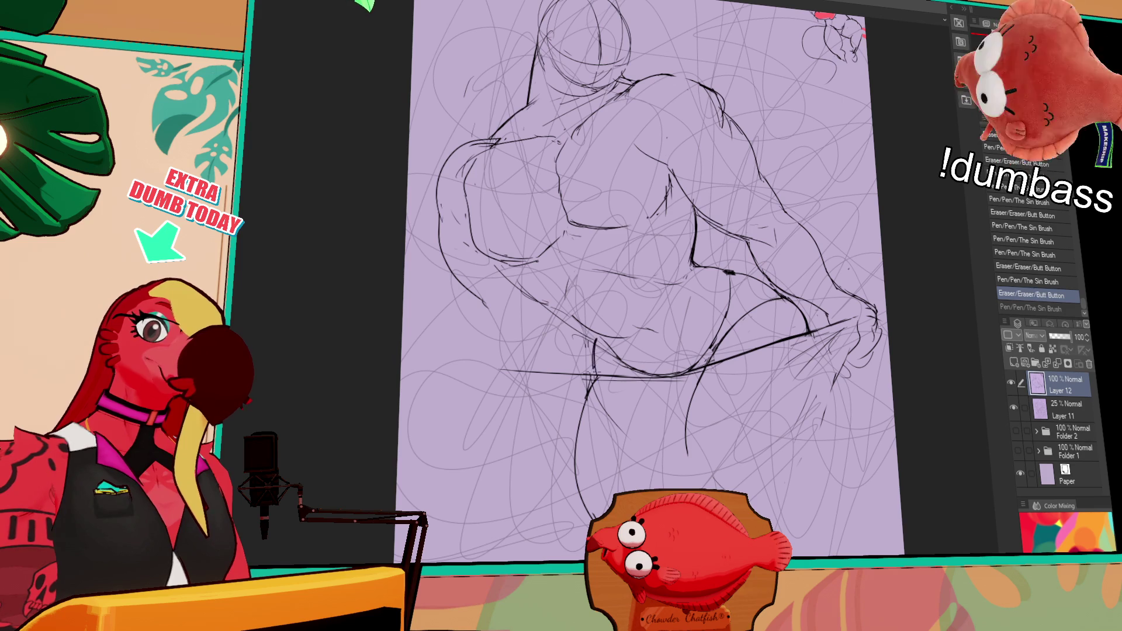
pyautogui.hotkey('ctrl', 'y')
pyautogui.moveTo(790, 255); pyautogui.dragTo(777, 282)
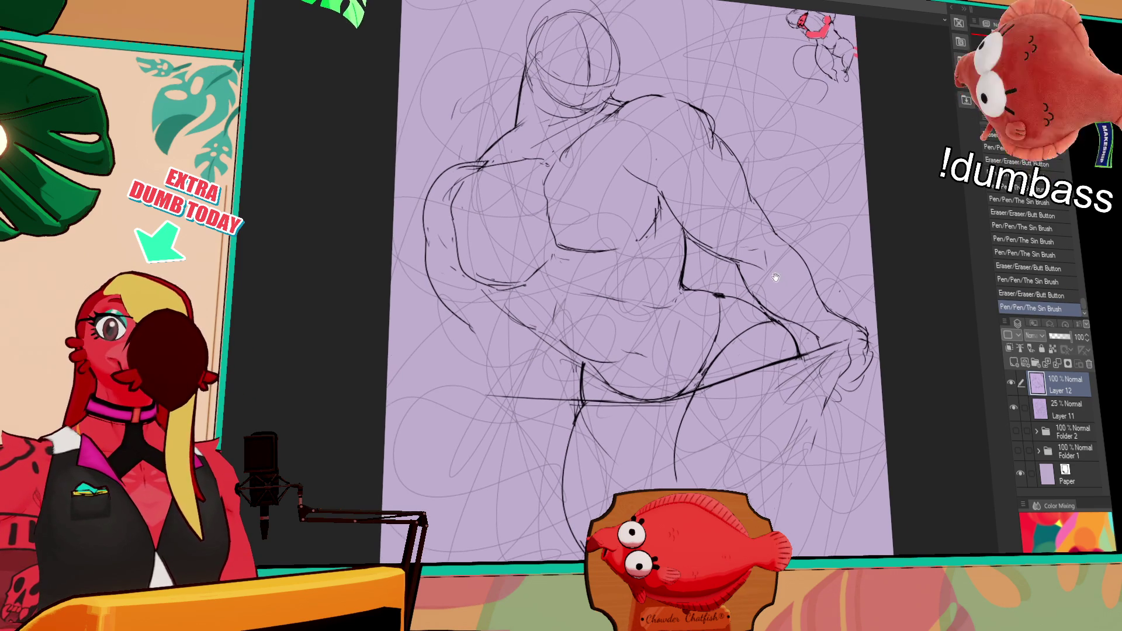
pyautogui.moveTo(630, 350); pyautogui.dragTo(643, 358)
pyautogui.moveTo(636, 354); pyautogui.dragTo(641, 360)
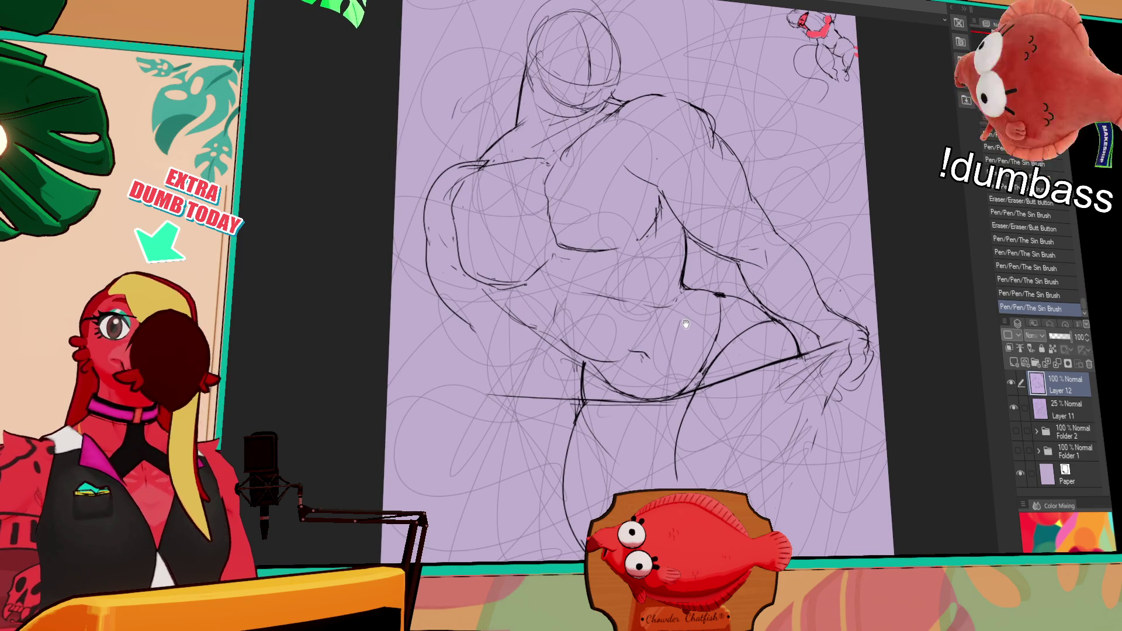
pyautogui.moveTo(742, 277)
pyautogui.mouseDown()
pyautogui.moveTo(751, 283)
pyautogui.moveTo(705, 280)
pyautogui.mouseUp()
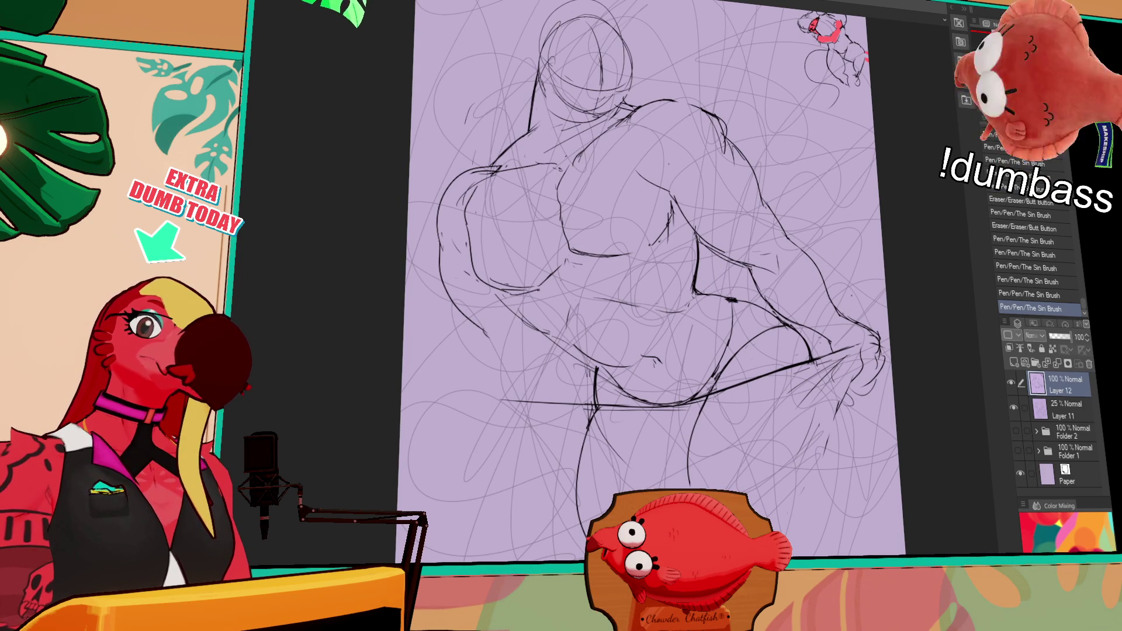
# Ink the shoulder and arm on the image's left side.
pyautogui.moveTo(533, 134)
pyautogui.mouseDown()
pyautogui.moveTo(533, 152)
pyautogui.moveTo(506, 156)
pyautogui.moveTo(520, 180)
pyautogui.mouseUp()
pyautogui.moveTo(520, 173)
pyautogui.mouseDown()
pyautogui.moveTo(529, 213)
pyautogui.moveTo(556, 201)
pyautogui.moveTo(567, 229)
pyautogui.mouseUp()
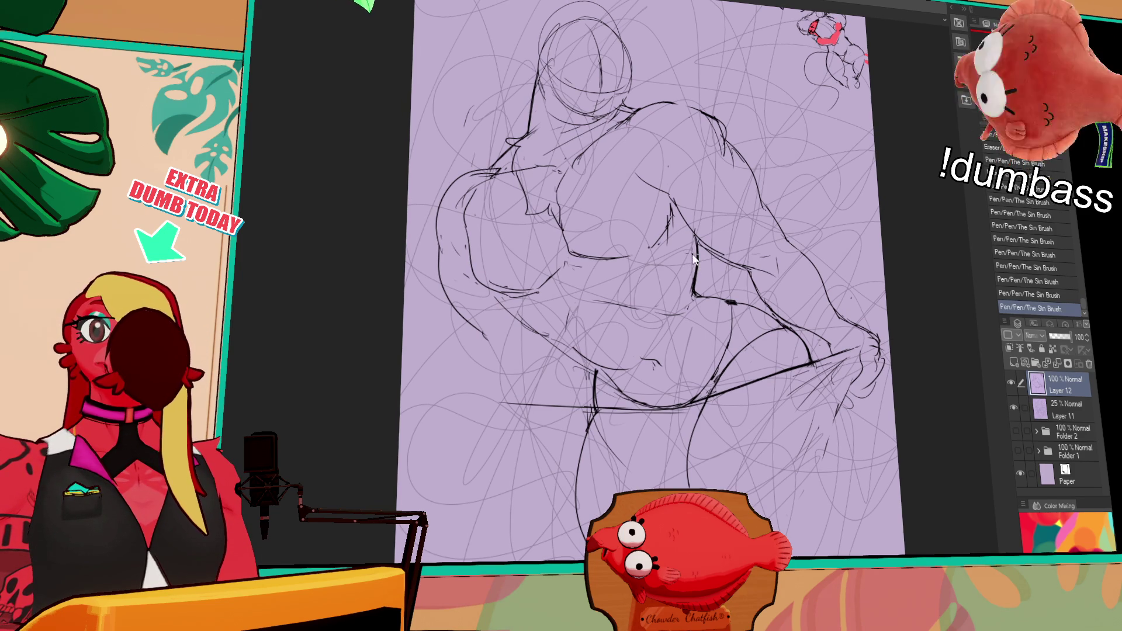
pyautogui.moveTo(759, 221); pyautogui.dragTo(758, 244)
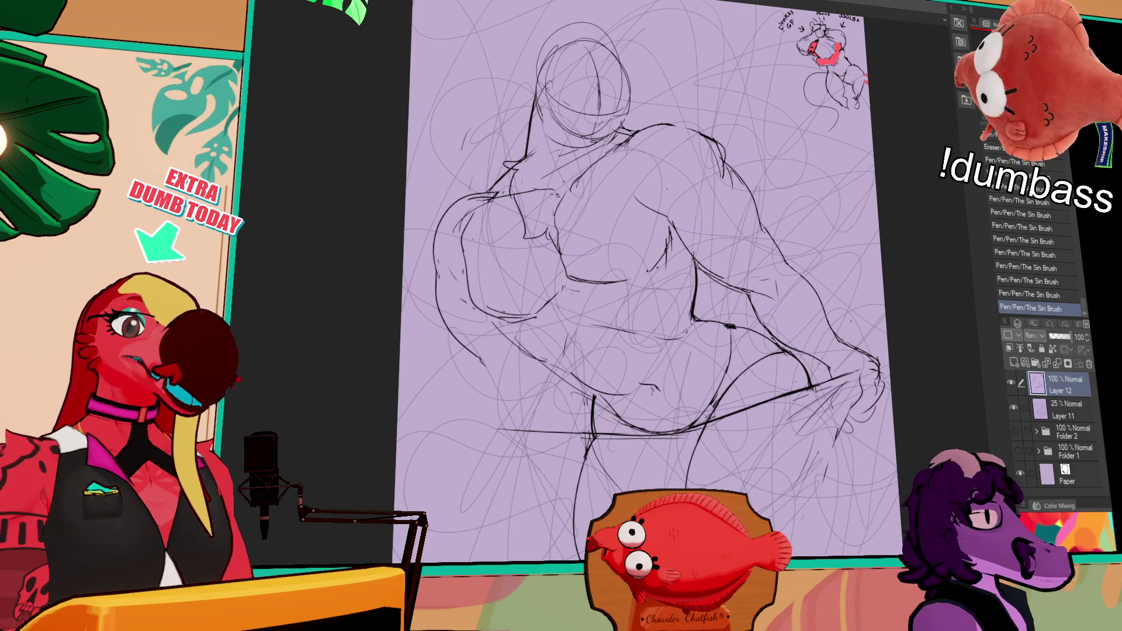
# Redraw the short strokes beside the belly and the small marks on the chest.
pyautogui.hotkey('ctrl', 'z')
pyautogui.moveTo(715, 296); pyautogui.dragTo(746, 278)
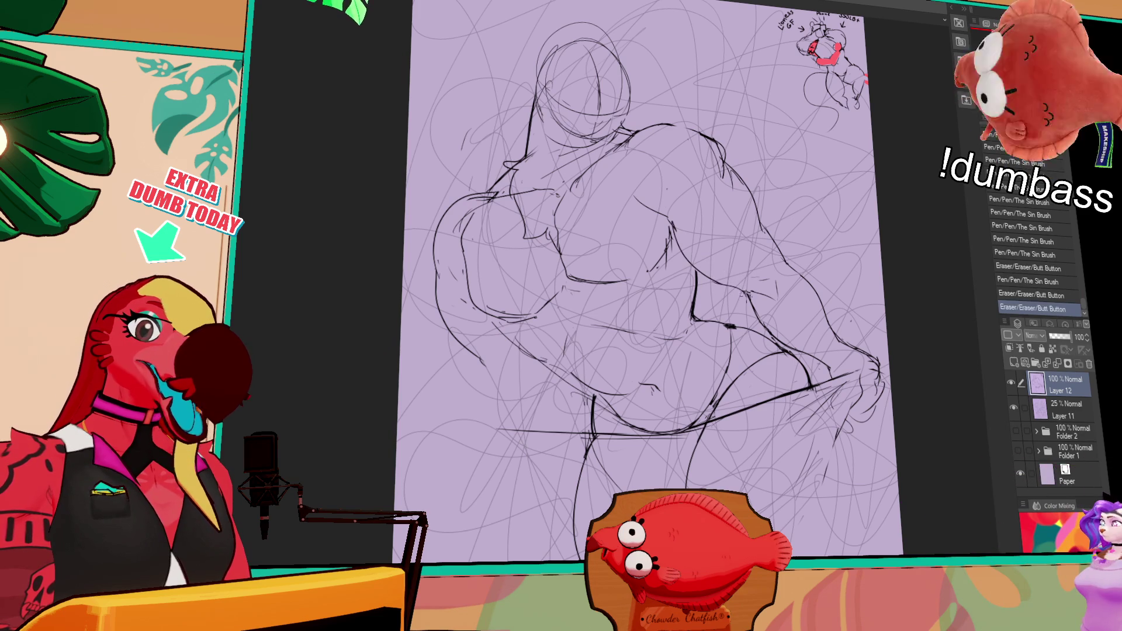
pyautogui.moveTo(833, 207); pyautogui.dragTo(766, 225)
pyautogui.moveTo(709, 187); pyautogui.dragTo(719, 176)
pyautogui.moveTo(710, 184); pyautogui.dragTo(722, 169)
pyautogui.moveTo(708, 186)
pyautogui.mouseDown()
pyautogui.moveTo(719, 177)
pyautogui.moveTo(729, 191)
pyautogui.mouseUp()
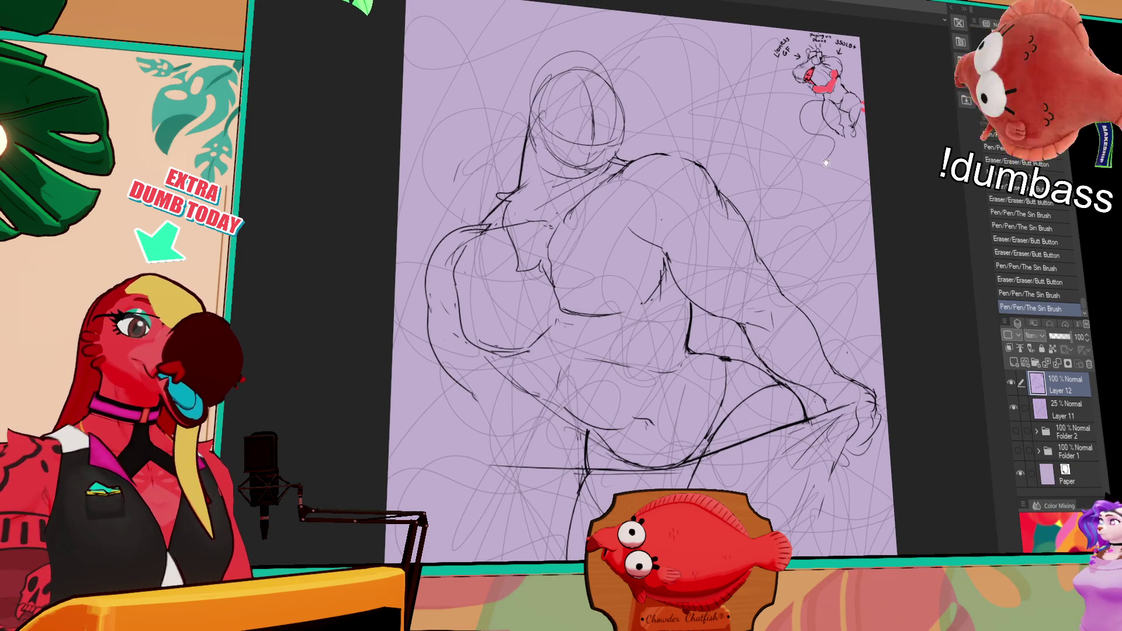
# Clean up the figure's left outline and the lines near the shoulder.
pyautogui.moveTo(761, 219); pyautogui.dragTo(789, 222)
pyautogui.moveTo(522, 256); pyautogui.dragTo(515, 260)
pyautogui.moveTo(520, 257); pyautogui.dragTo(514, 260)
pyautogui.moveTo(526, 217); pyautogui.dragTo(517, 297)
pyautogui.hotkey('ctrl', 'z')
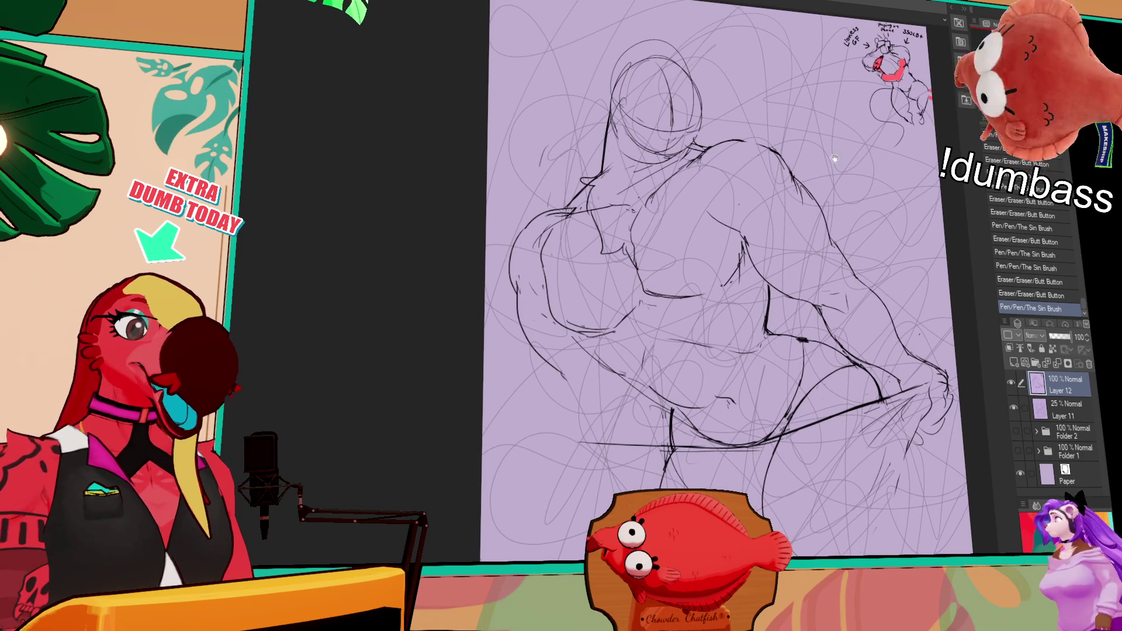
pyautogui.moveTo(716, 137)
pyautogui.mouseDown()
pyautogui.moveTo(792, 152)
pyautogui.moveTo(783, 161)
pyautogui.mouseUp()
pyautogui.hotkey('ctrl', 'z')
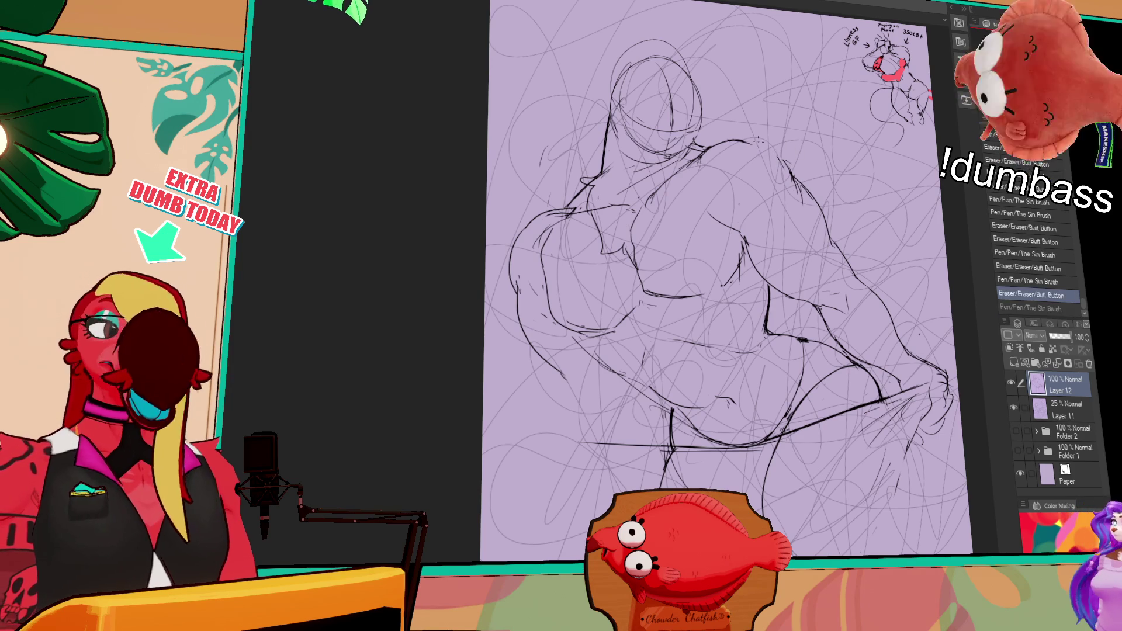
pyautogui.hotkey('ctrl', 'y')
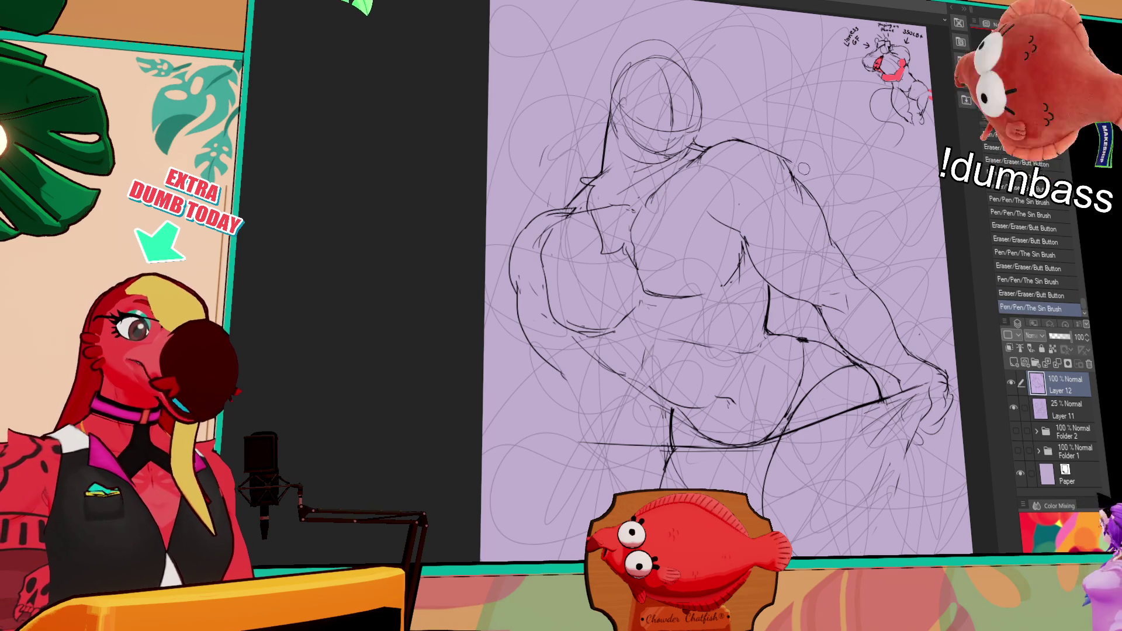
pyautogui.moveTo(801, 160)
pyautogui.mouseDown()
pyautogui.moveTo(780, 196)
pyautogui.moveTo(774, 147)
pyautogui.moveTo(791, 190)
pyautogui.mouseUp()
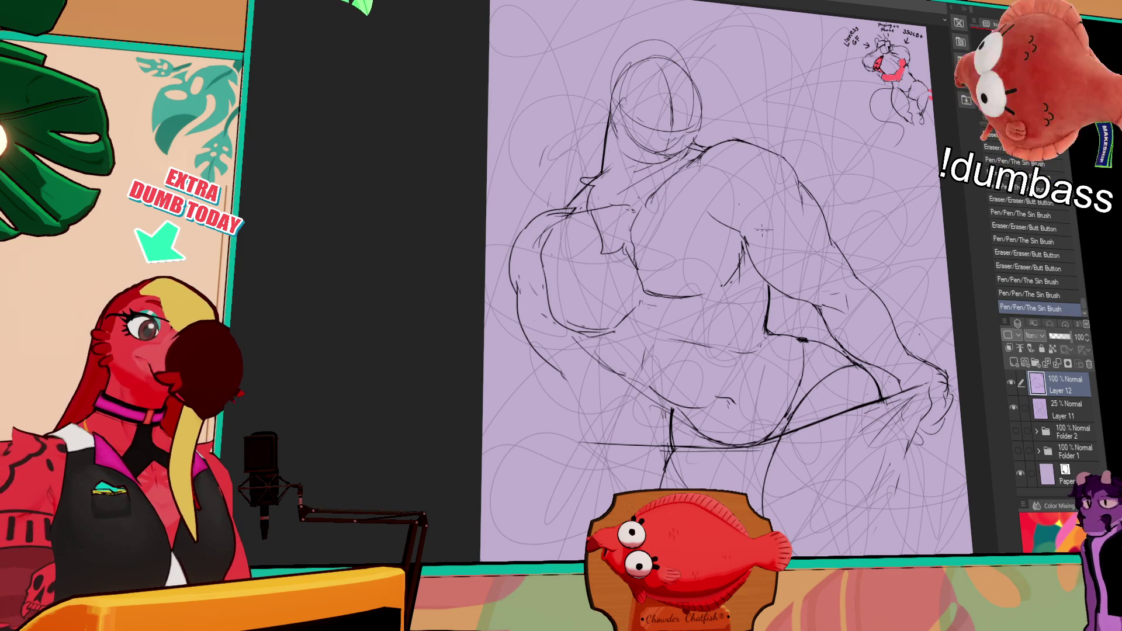
# Add fur-like hatching across the chest and replace the neck line with fur strokes.
pyautogui.moveTo(758, 227); pyautogui.dragTo(771, 229)
pyautogui.moveTo(758, 231); pyautogui.dragTo(773, 233)
pyautogui.moveTo(749, 192)
pyautogui.mouseDown()
pyautogui.moveTo(717, 205)
pyautogui.moveTo(738, 226)
pyautogui.mouseUp()
pyautogui.moveTo(658, 246); pyautogui.dragTo(664, 263)
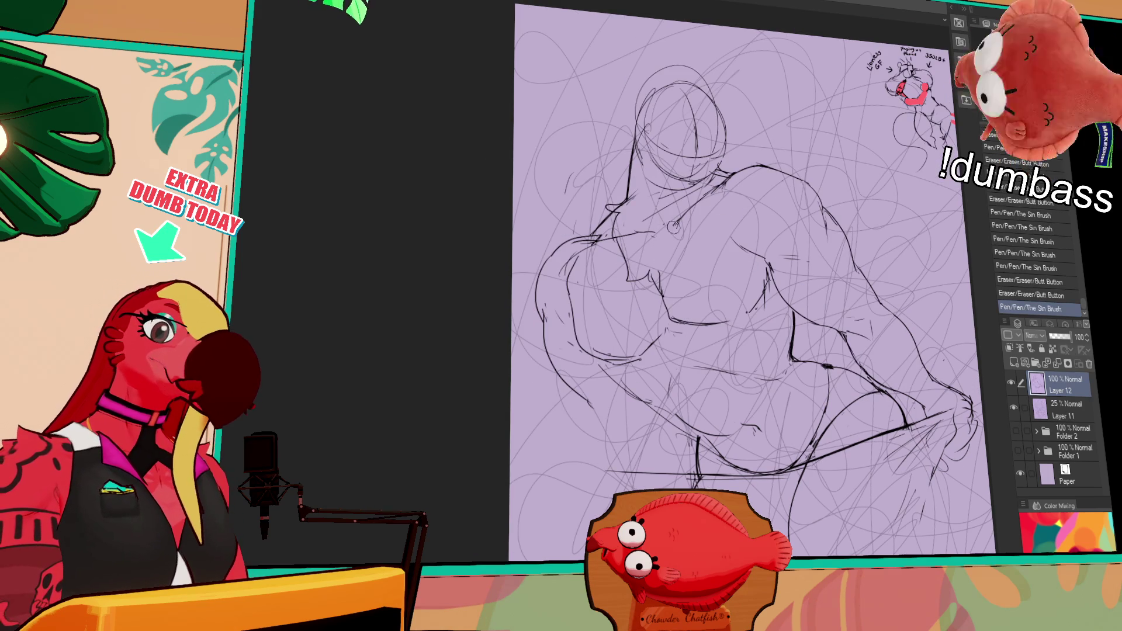
pyautogui.moveTo(698, 217); pyautogui.dragTo(672, 270)
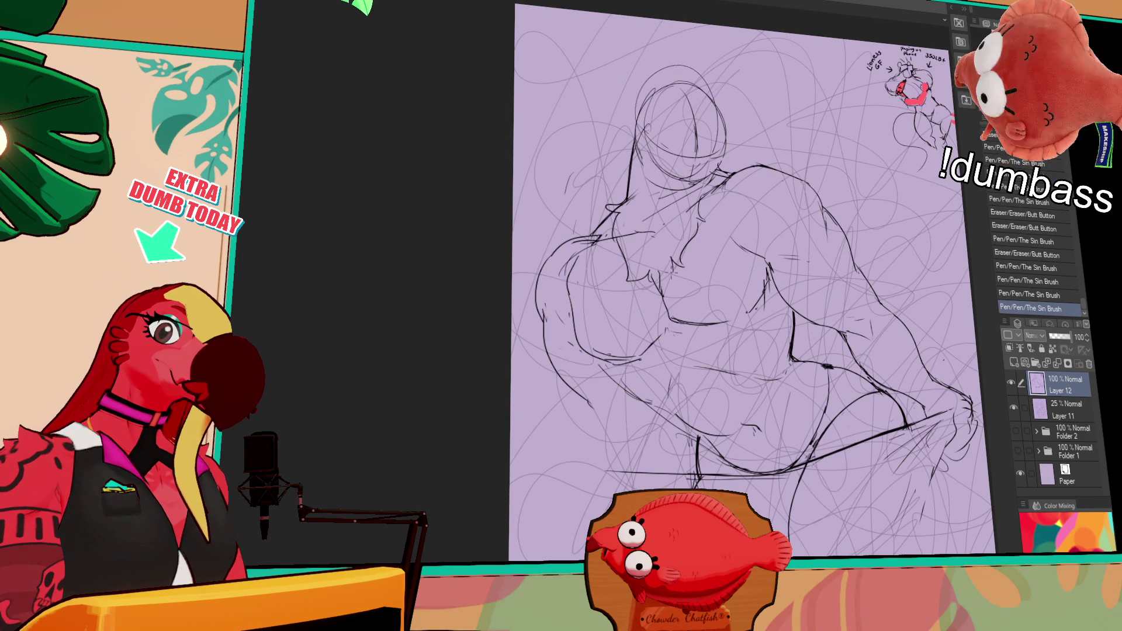
pyautogui.moveTo(707, 233); pyautogui.dragTo(696, 238)
pyautogui.moveTo(632, 184)
pyautogui.mouseDown()
pyautogui.moveTo(629, 233)
pyautogui.moveTo(630, 214)
pyautogui.moveTo(612, 244)
pyautogui.mouseUp()
pyautogui.moveTo(725, 185); pyautogui.dragTo(740, 195)
pyautogui.moveTo(926, 224)
pyautogui.mouseDown()
pyautogui.moveTo(854, 136)
pyautogui.moveTo(842, 81)
pyautogui.mouseUp()
# Redraw the inner leg curve and right leg contour, then hide the Layer 11 scribble guide.
pyautogui.moveTo(717, 336)
pyautogui.mouseDown()
pyautogui.moveTo(698, 421)
pyautogui.moveTo(656, 478)
pyautogui.mouseUp()
pyautogui.hotkey('ctrl', 'z')
pyautogui.moveTo(719, 337)
pyautogui.mouseDown()
pyautogui.moveTo(669, 410)
pyautogui.moveTo(672, 485)
pyautogui.mouseUp()
pyautogui.moveTo(809, 409); pyautogui.dragTo(785, 446)
pyautogui.moveTo(840, 340)
pyautogui.mouseDown()
pyautogui.moveTo(795, 433)
pyautogui.moveTo(801, 427)
pyautogui.mouseUp()
pyautogui.moveTo(678, 374); pyautogui.dragTo(661, 404)
pyautogui.moveTo(657, 448); pyautogui.dragTo(659, 489)
pyautogui.click(1014, 407)
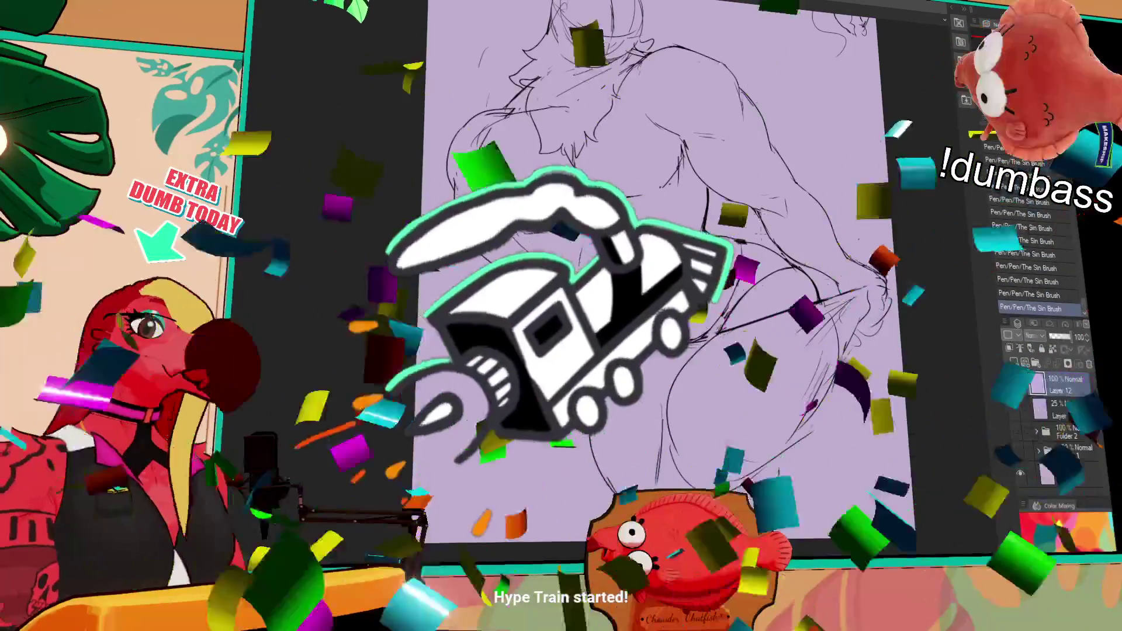
# Erase the old lower-body and lower-leg lines and re-ink the hip and thigh strokes.
pyautogui.moveTo(753, 264)
pyautogui.mouseDown()
pyautogui.moveTo(713, 292)
pyautogui.moveTo(667, 403)
pyautogui.moveTo(679, 462)
pyautogui.moveTo(702, 462)
pyautogui.mouseUp()
pyautogui.moveTo(719, 432); pyautogui.dragTo(737, 421)
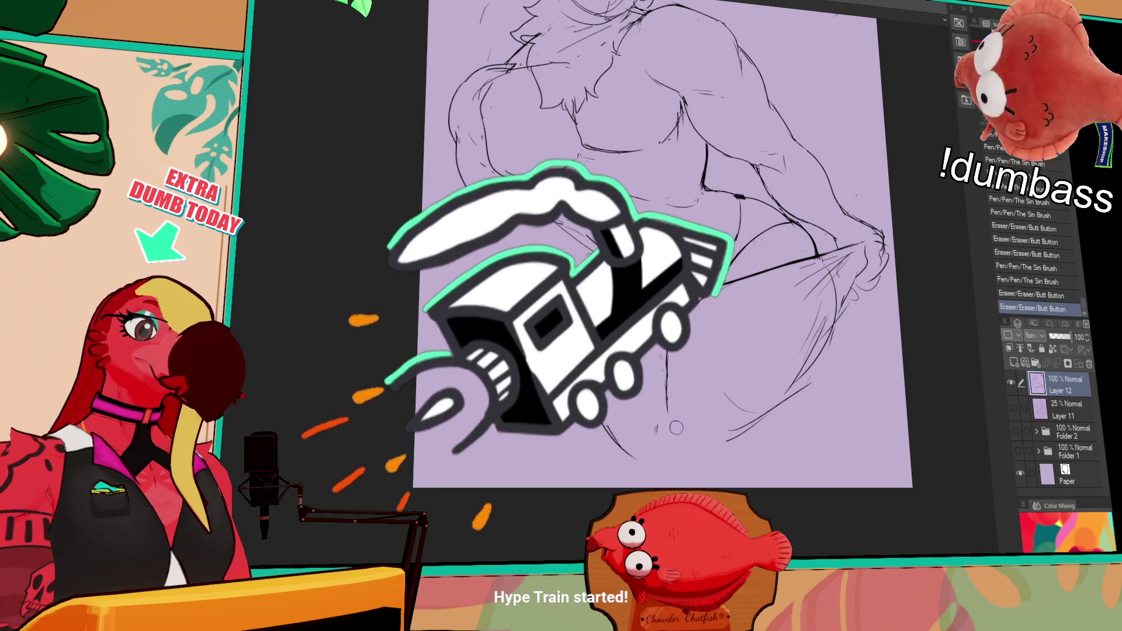
pyautogui.moveTo(673, 444); pyautogui.dragTo(712, 464)
pyautogui.moveTo(725, 282); pyautogui.dragTo(818, 258)
pyautogui.moveTo(760, 152); pyautogui.dragTo(801, 166)
pyautogui.moveTo(719, 274); pyautogui.dragTo(812, 251)
pyautogui.moveTo(666, 410); pyautogui.dragTo(664, 459)
pyautogui.moveTo(725, 395)
pyautogui.mouseDown()
pyautogui.moveTo(722, 419)
pyautogui.moveTo(743, 448)
pyautogui.mouseUp()
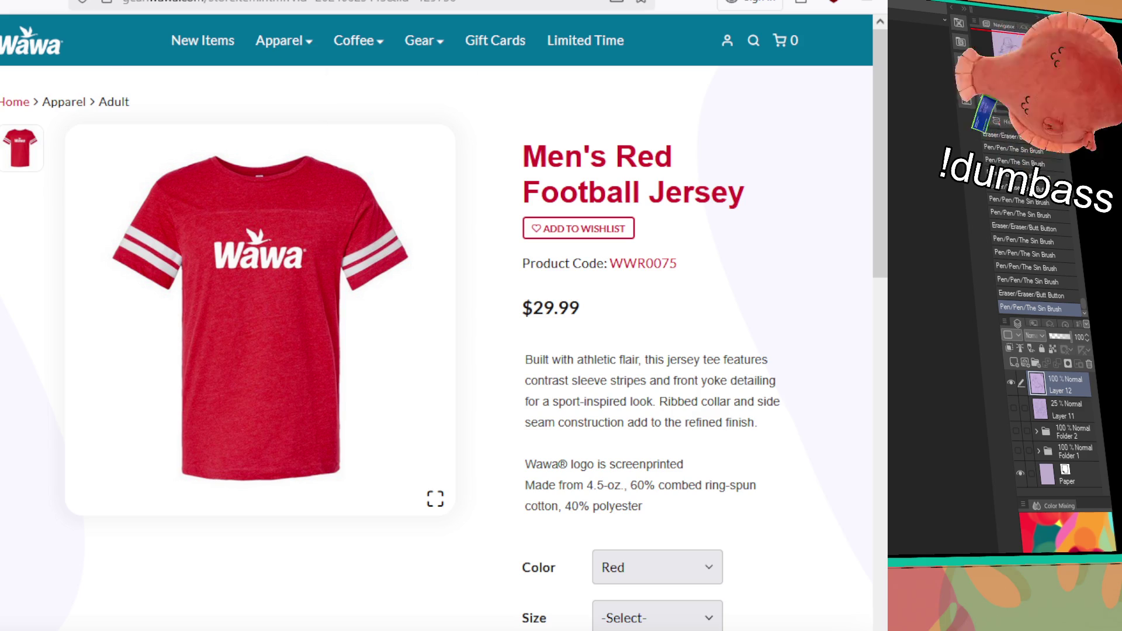
# Go back to the Adult apparel listing and open the Wawa Goose Red Soft T-shirt page ($19.99).
pyautogui.scroll(-7, 432, 251)
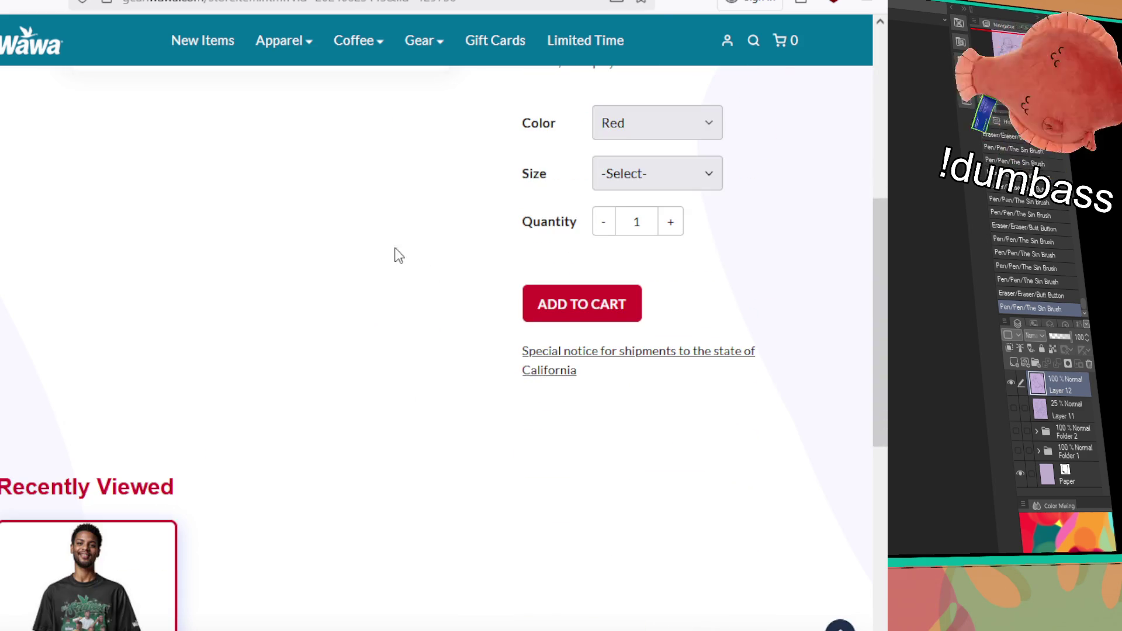
pyautogui.scroll(7, 413, 253)
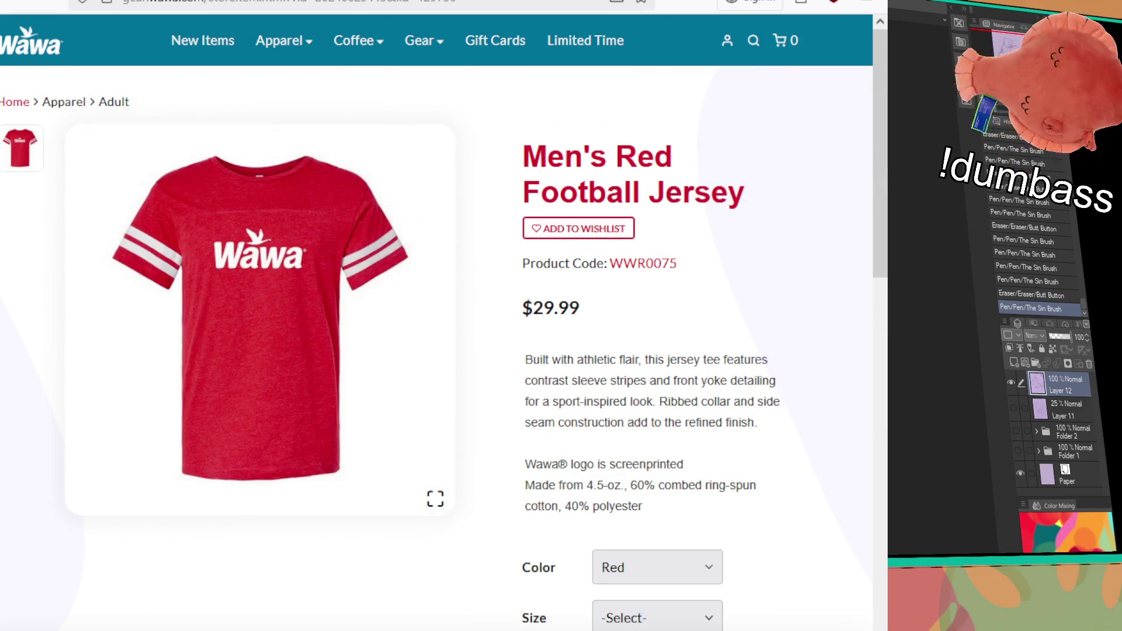
pyautogui.hotkey('alt', 'Left')
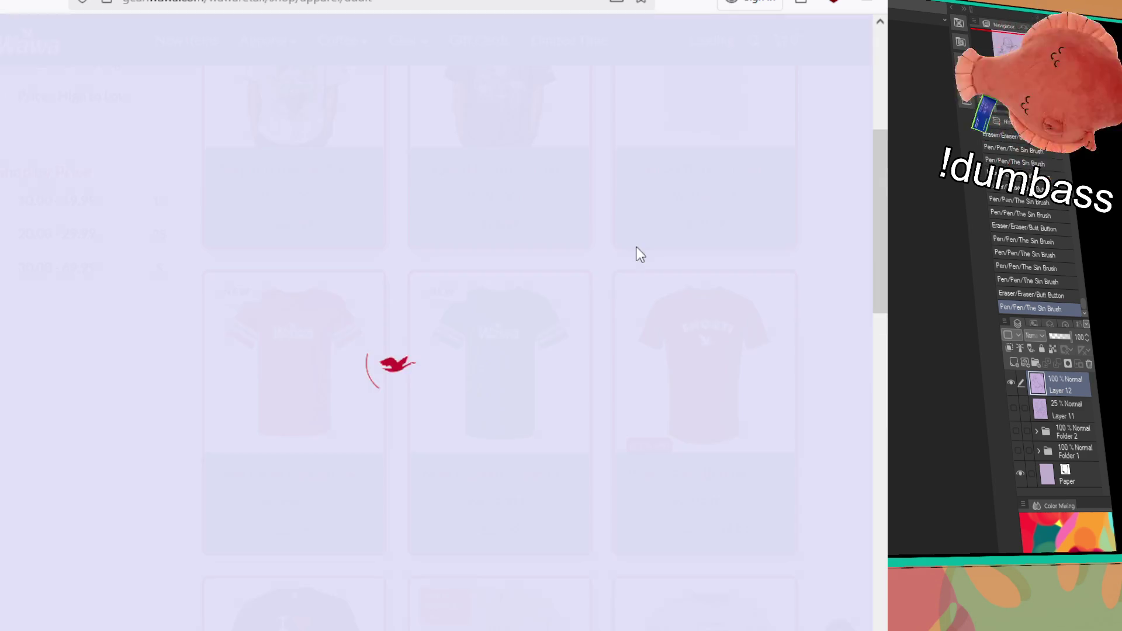
pyautogui.scroll(-5, 576, 242)
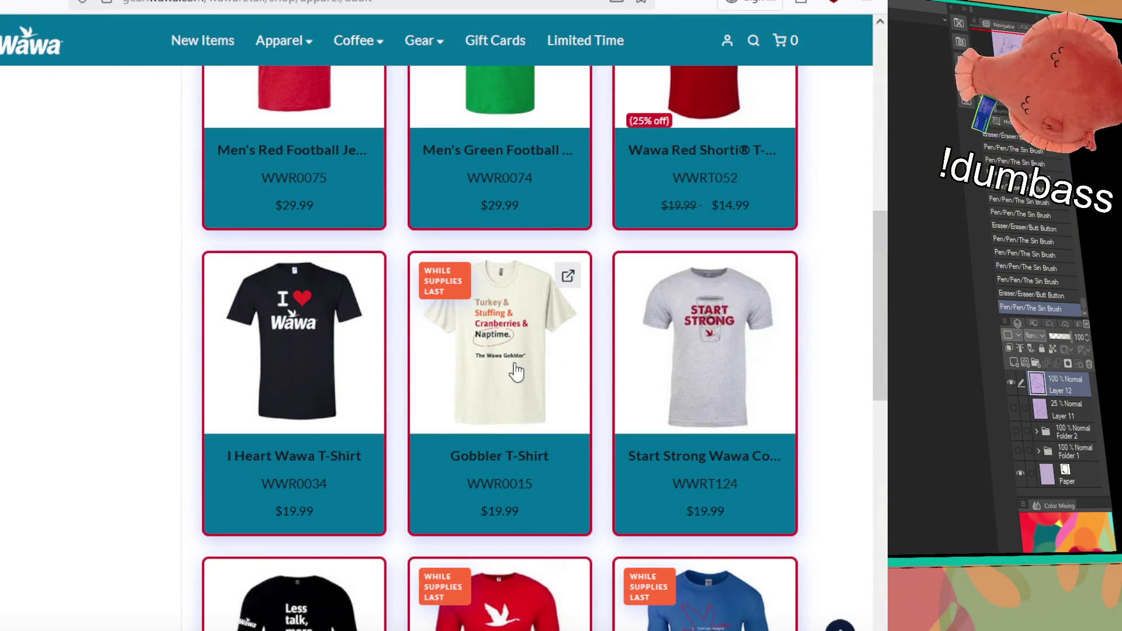
pyautogui.scroll(-4, 504, 354)
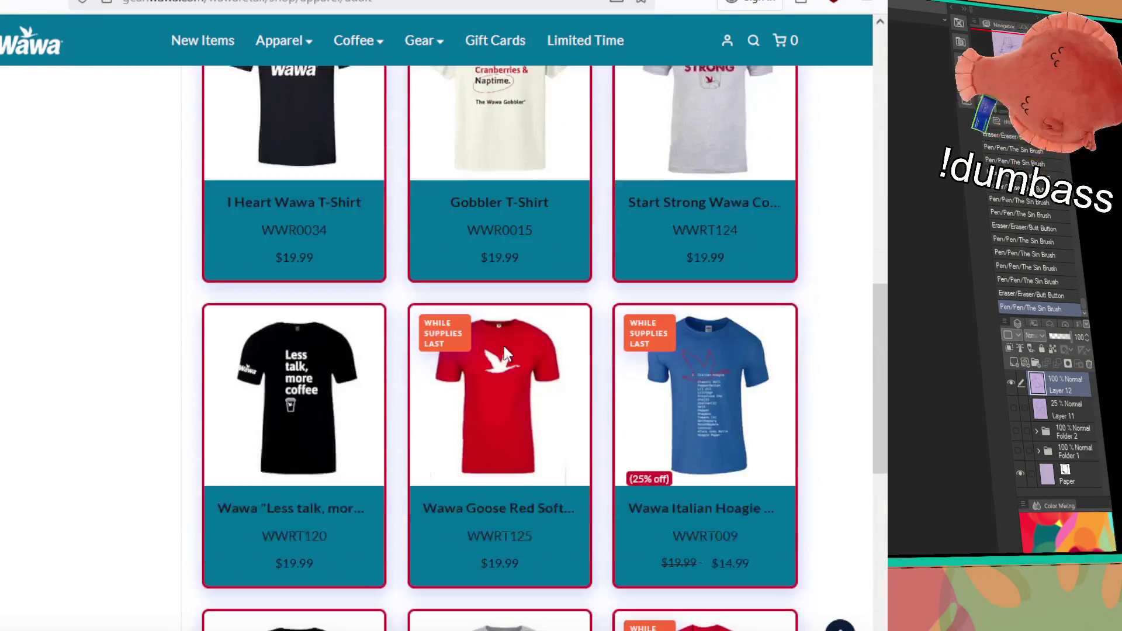
pyautogui.click(518, 406)
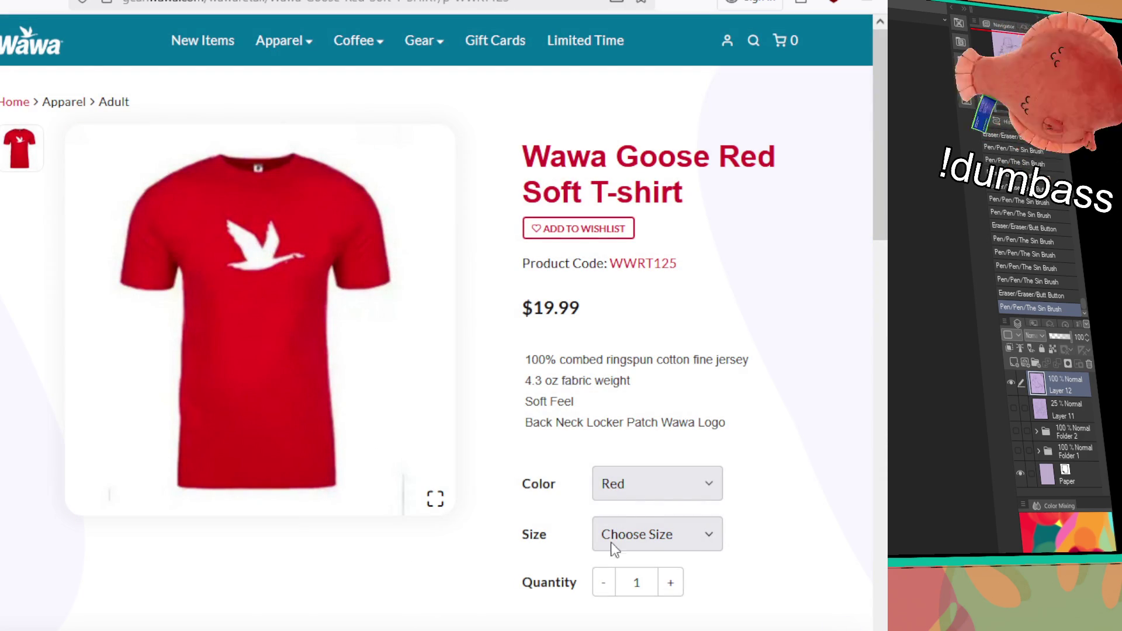
# Choose size Medium for the Goose Red T-shirt, see it's unavailable, and return to the listing.
pyautogui.click(647, 624)
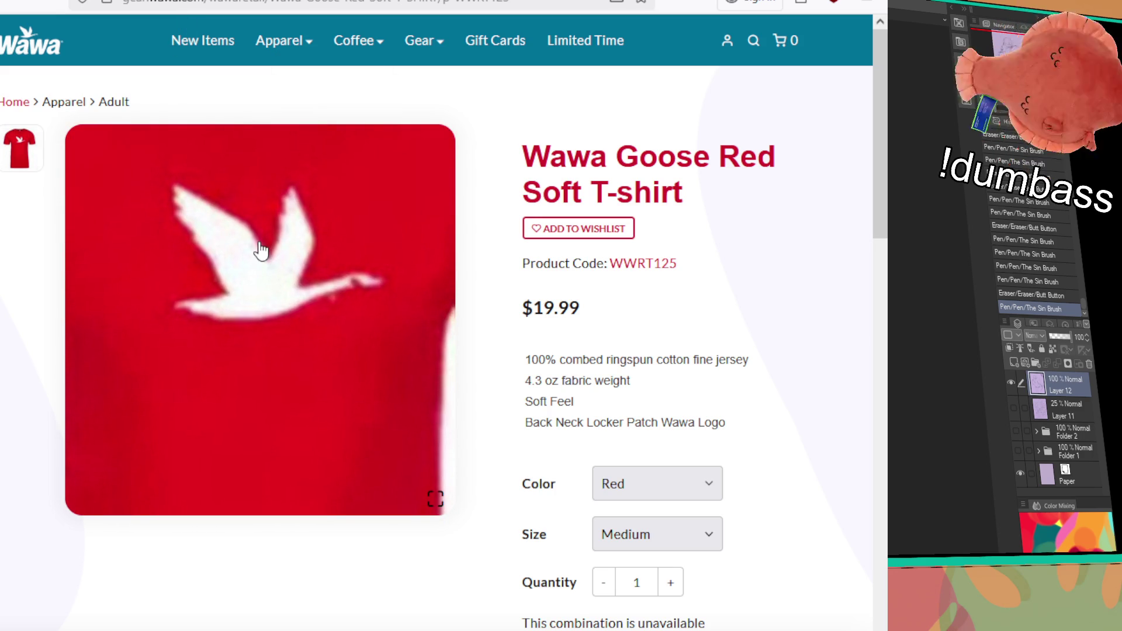
pyautogui.scroll(-5, 378, 323)
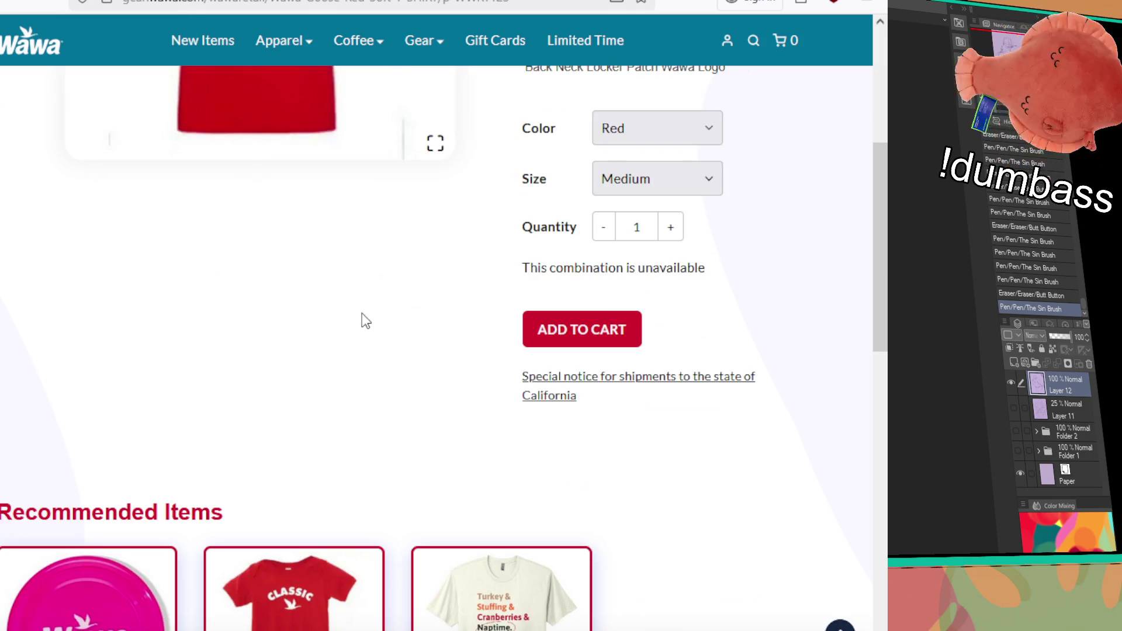
pyautogui.scroll(-4, 358, 321)
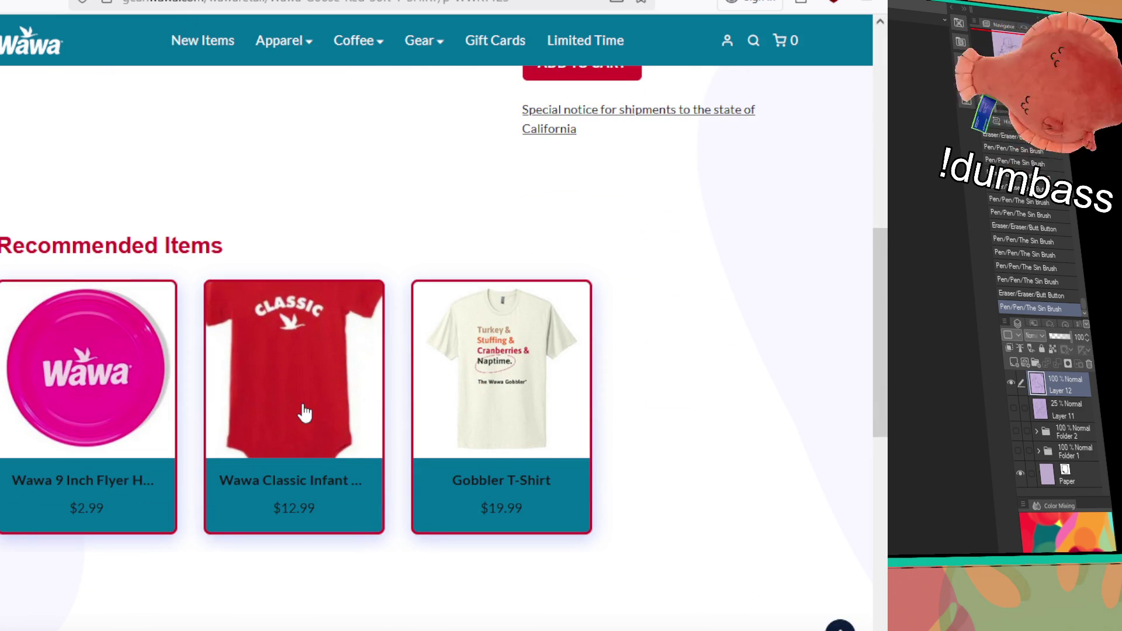
pyautogui.scroll(9, 302, 412)
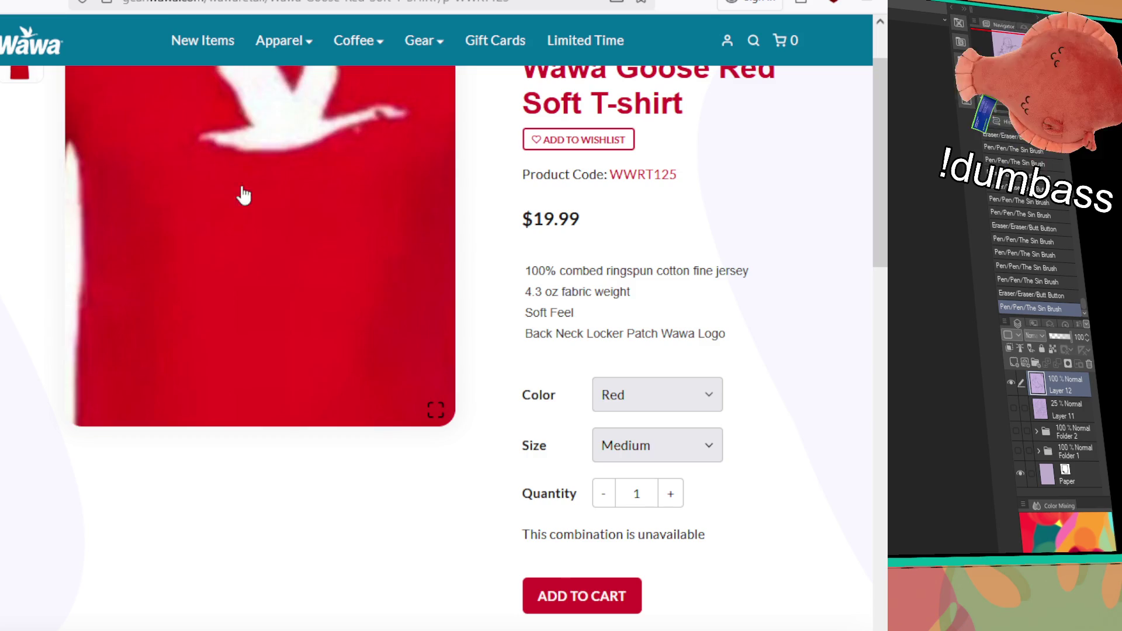
pyautogui.scroll(2, 175, 146)
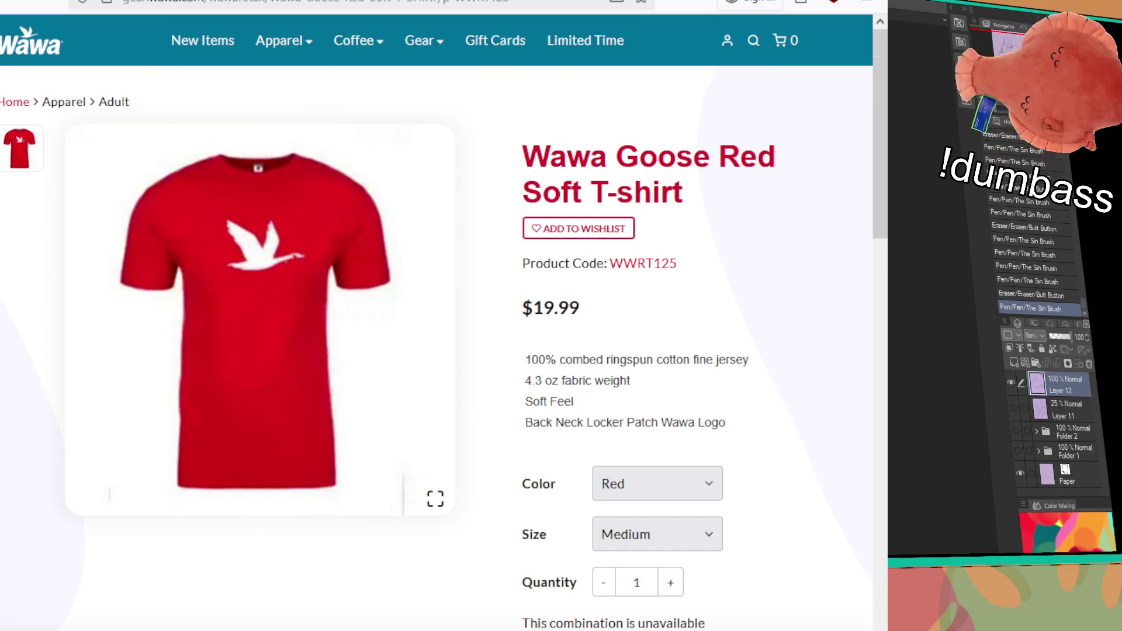
pyautogui.hotkey('alt', 'Left')
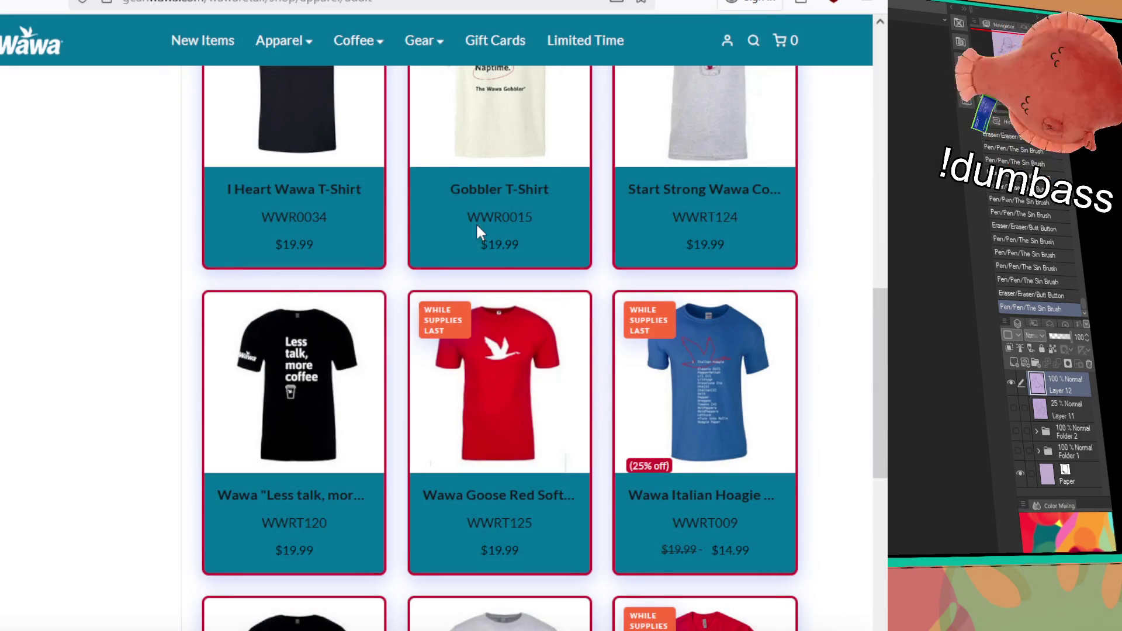
# Scroll down the Adult apparel product grid to the final row of pants.
pyautogui.scroll(-4, 522, 284)
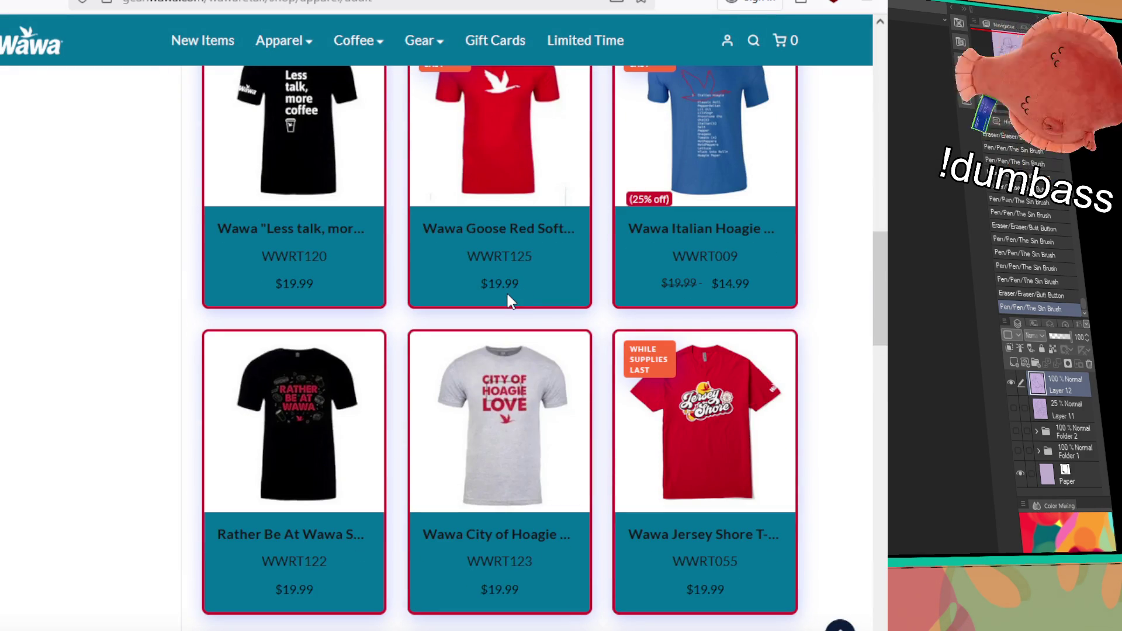
pyautogui.scroll(-5, 441, 396)
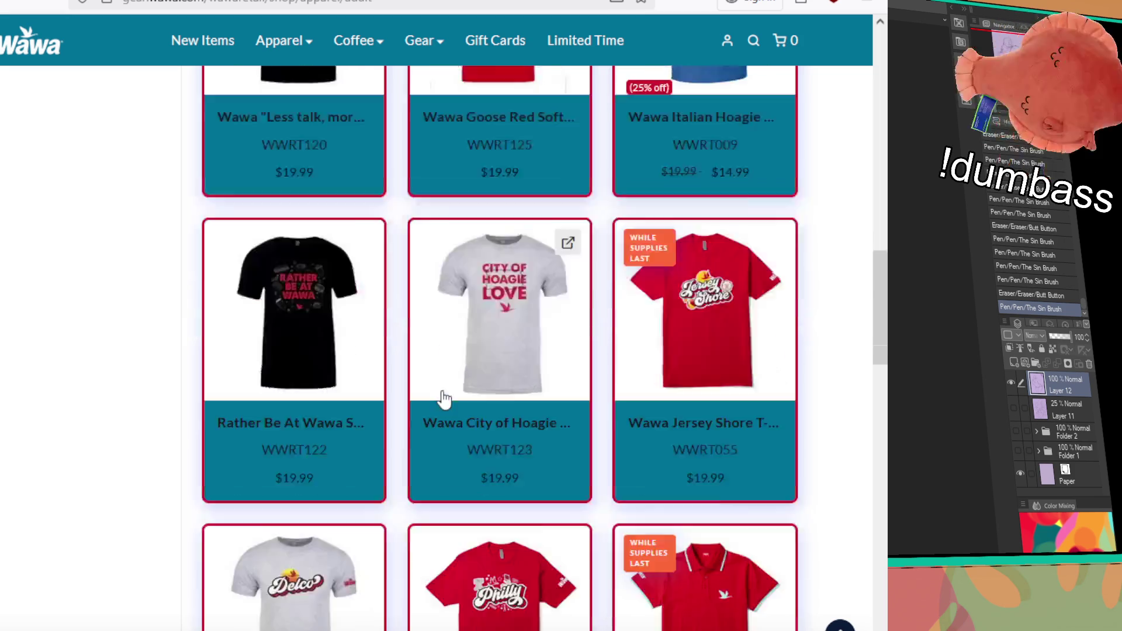
pyautogui.scroll(4, 444, 400)
pyautogui.scroll(-3, 444, 400)
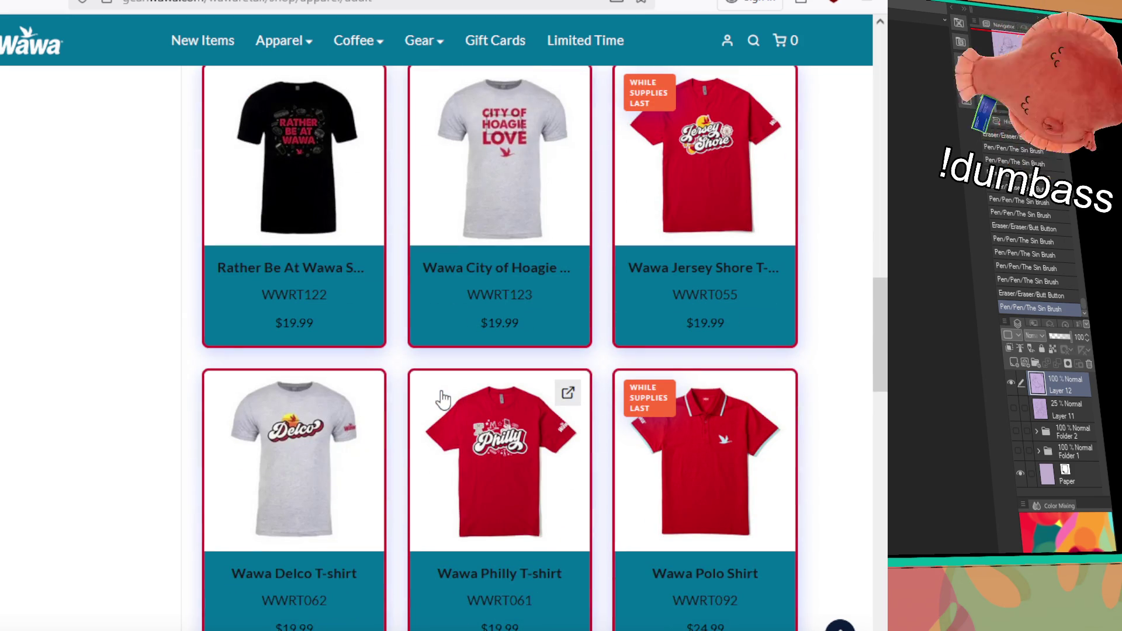
pyautogui.scroll(-5, 461, 409)
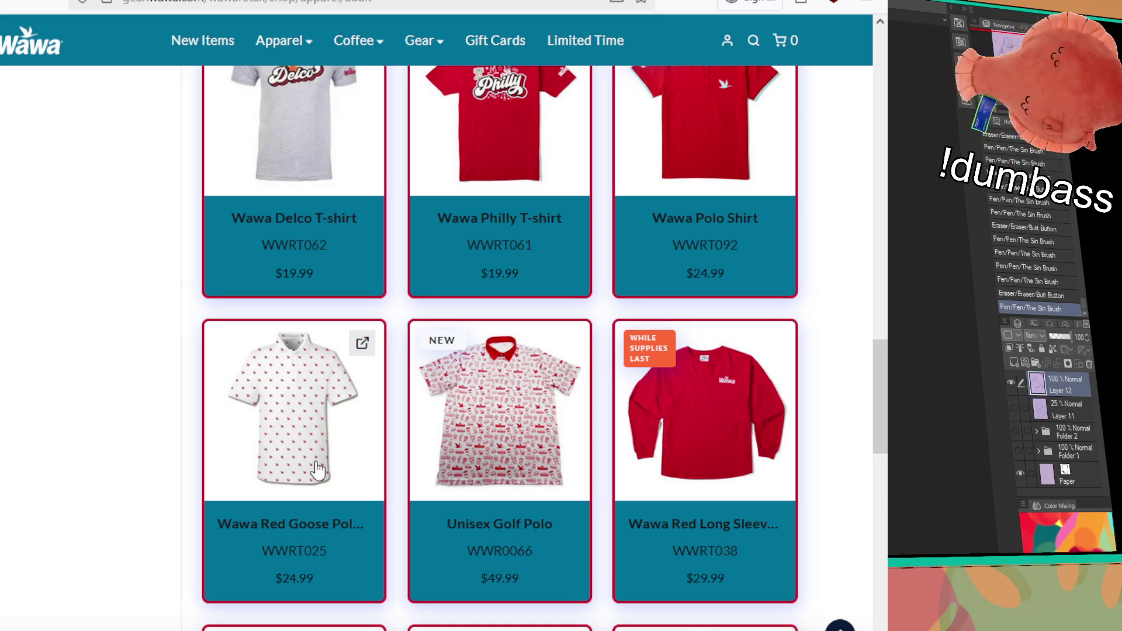
pyautogui.scroll(-1, 318, 464)
pyautogui.scroll(-3, 318, 465)
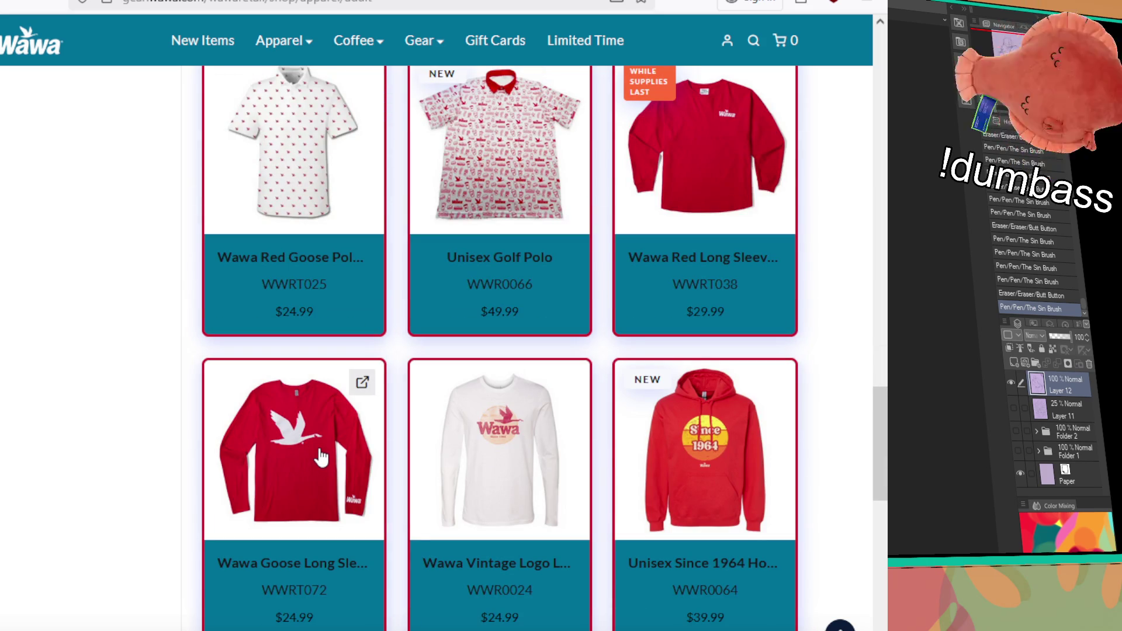
pyautogui.scroll(1, 320, 459)
pyautogui.scroll(-10, 321, 455)
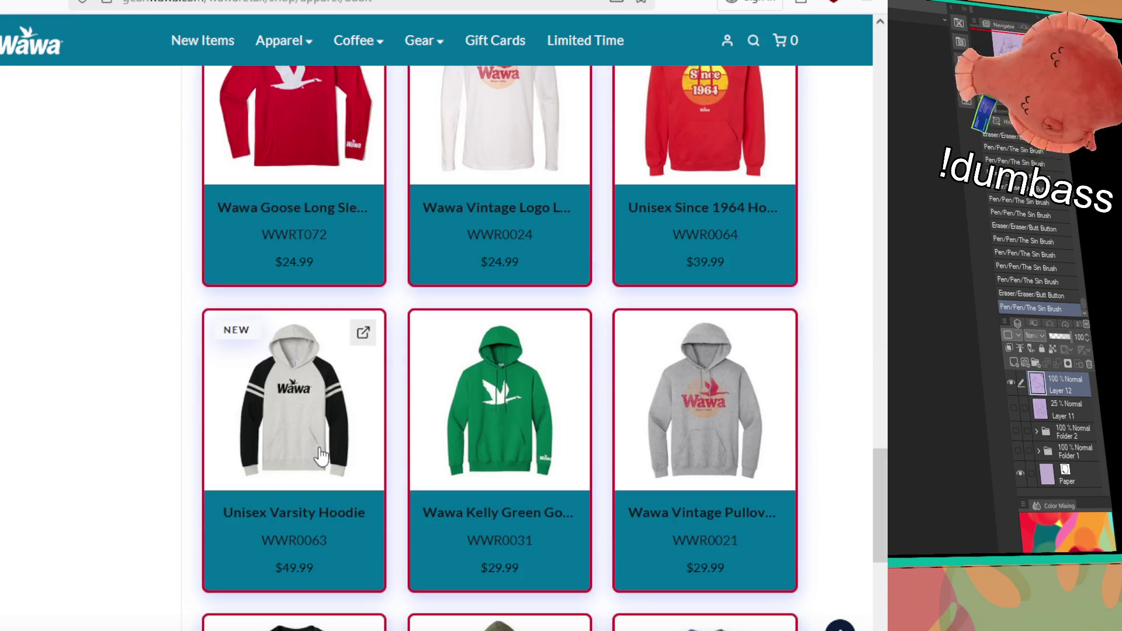
pyautogui.scroll(4, 319, 459)
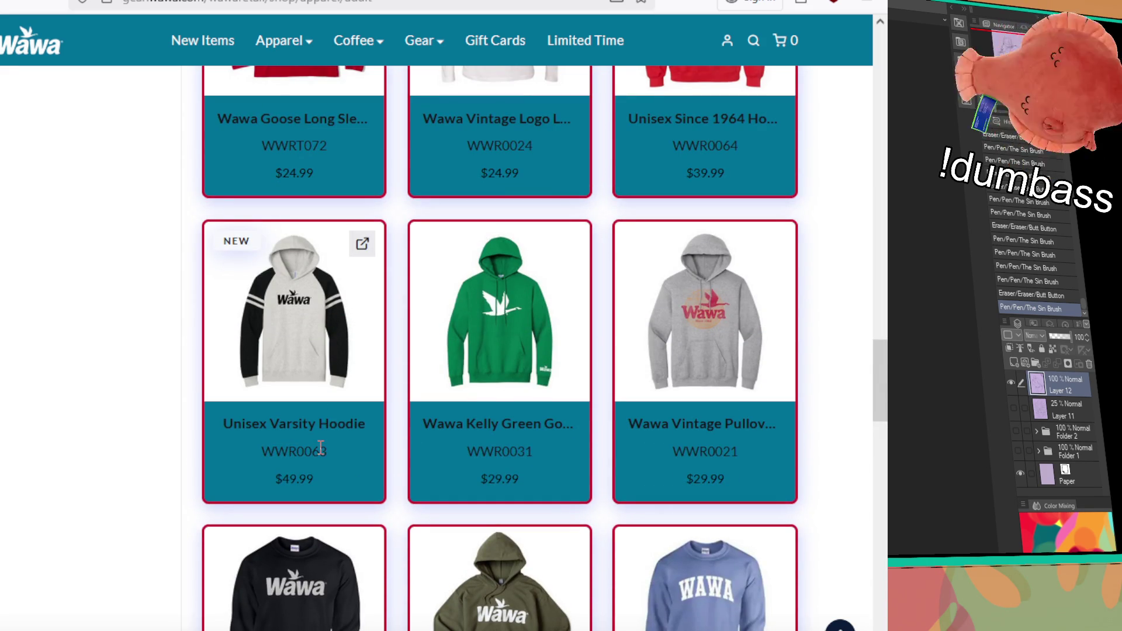
pyautogui.scroll(-20, 320, 449)
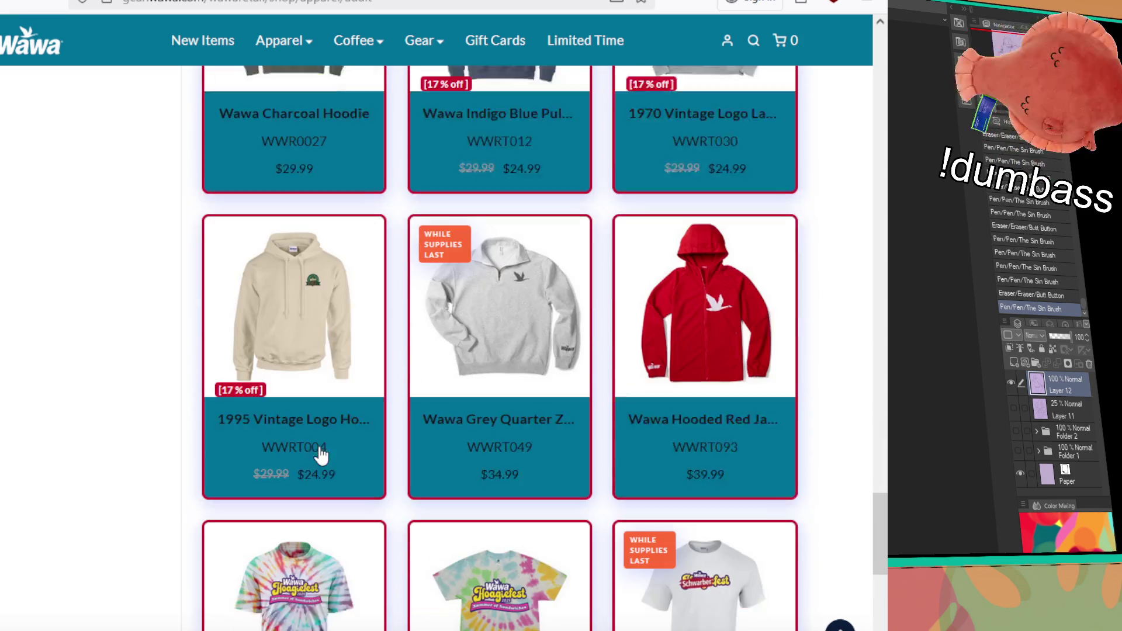
pyautogui.scroll(-8, 318, 454)
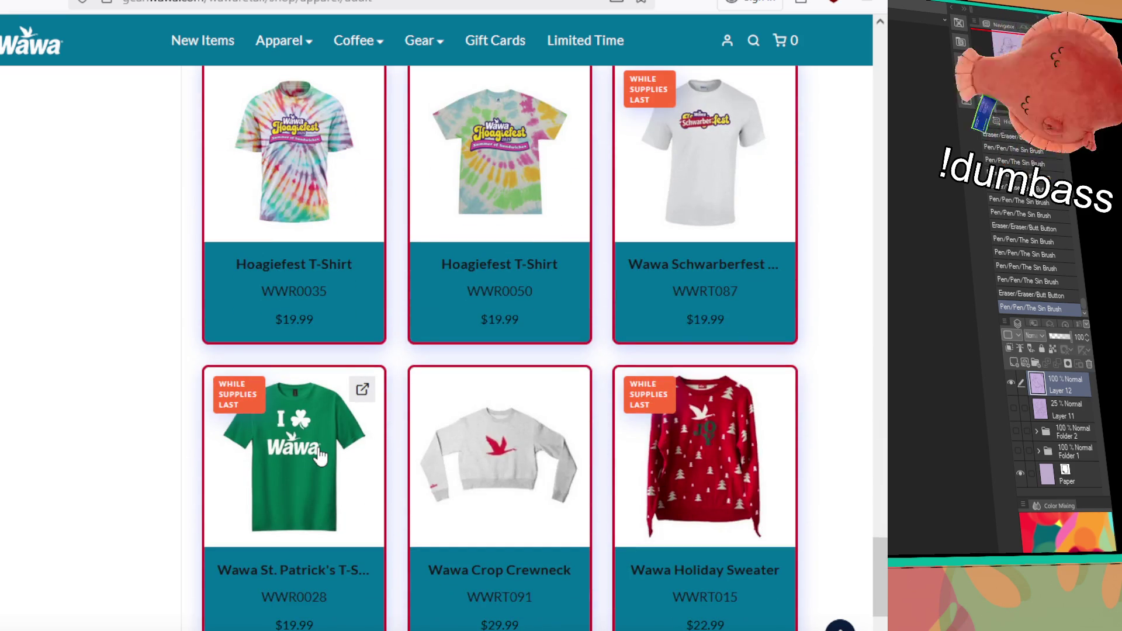
pyautogui.scroll(-5, 320, 455)
pyautogui.scroll(-6, 320, 455)
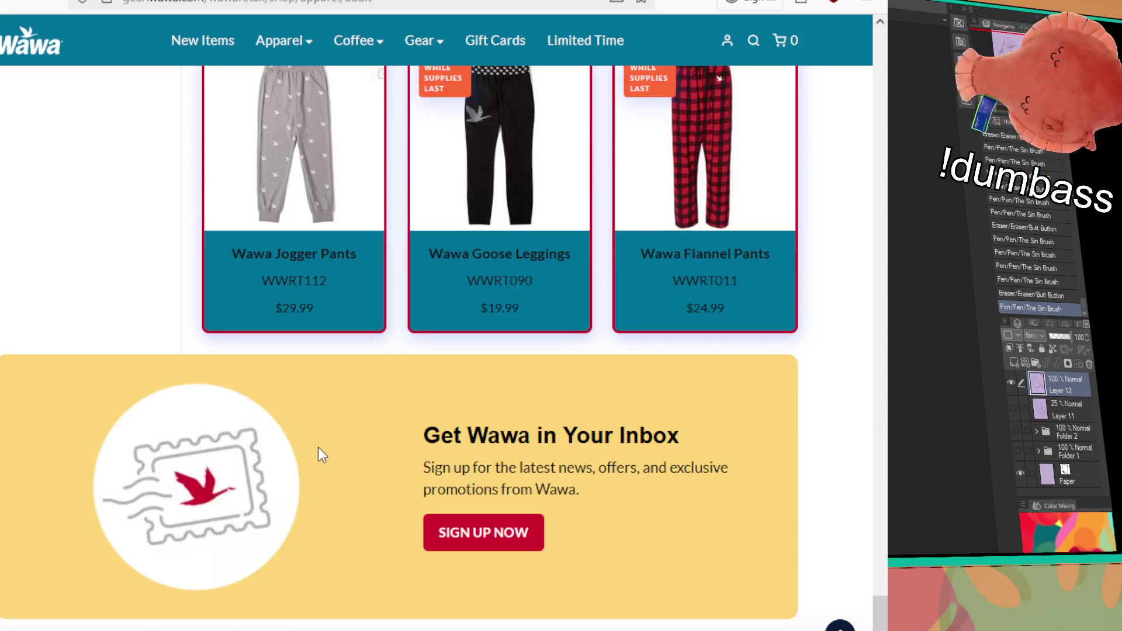
pyautogui.scroll(3, 318, 453)
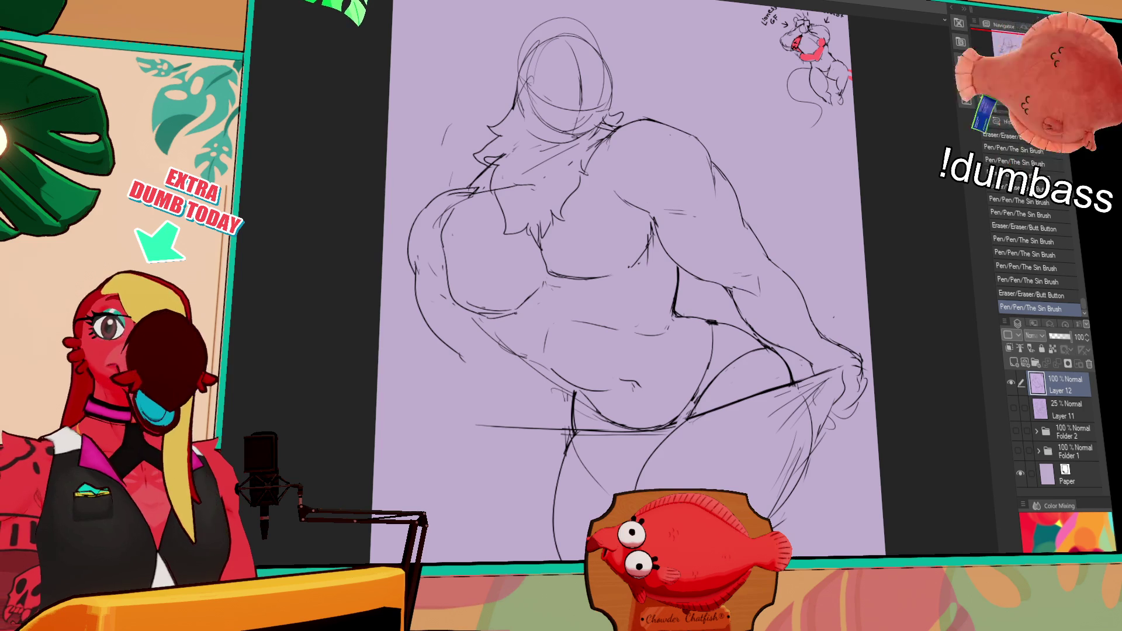
# Redraw and clean up the mark and line on the chest, undoing failed attempts.
pyautogui.moveTo(688, 273)
pyautogui.mouseDown()
pyautogui.moveTo(694, 264)
pyautogui.moveTo(684, 274)
pyautogui.mouseUp()
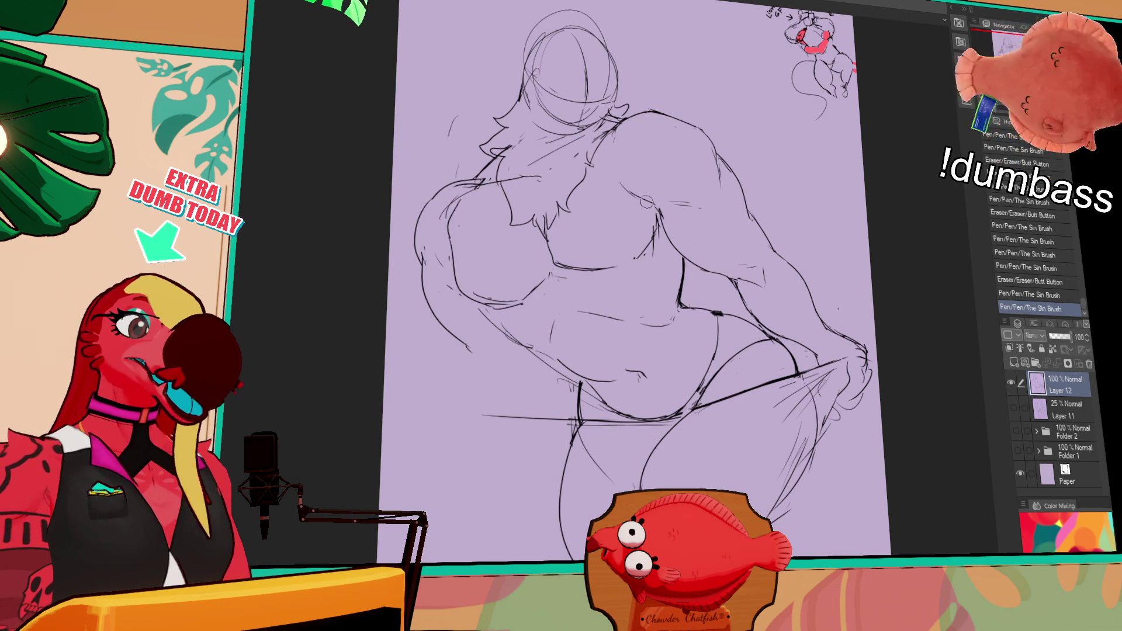
pyautogui.moveTo(657, 221)
pyautogui.mouseDown()
pyautogui.moveTo(643, 220)
pyautogui.moveTo(643, 252)
pyautogui.mouseUp()
pyautogui.hotkey('ctrl', 'z')
pyautogui.hotkey('ctrl', 'z')
pyautogui.moveTo(658, 213); pyautogui.dragTo(646, 231)
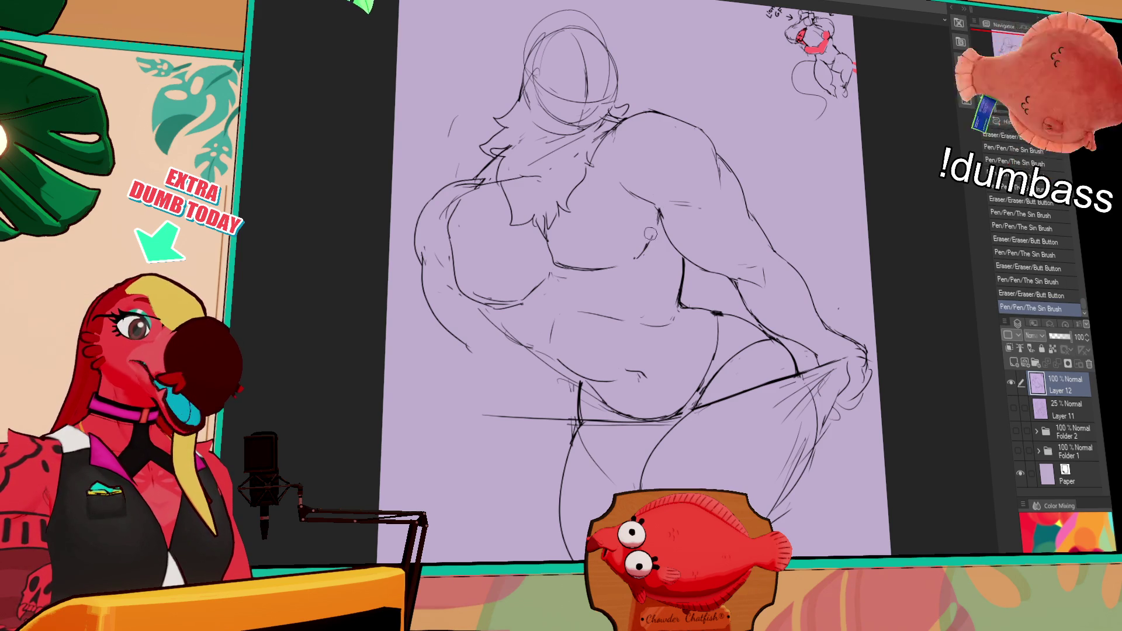
pyautogui.moveTo(700, 184)
pyautogui.mouseDown()
pyautogui.moveTo(702, 251)
pyautogui.moveTo(757, 221)
pyautogui.mouseUp()
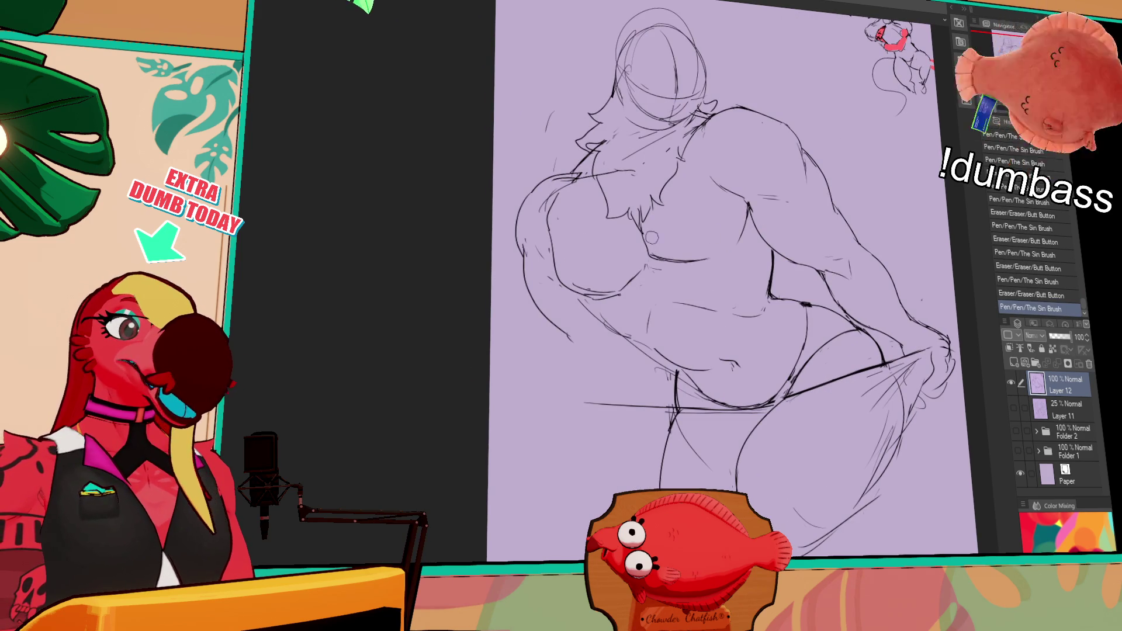
pyautogui.hotkey('ctrl', 'z')
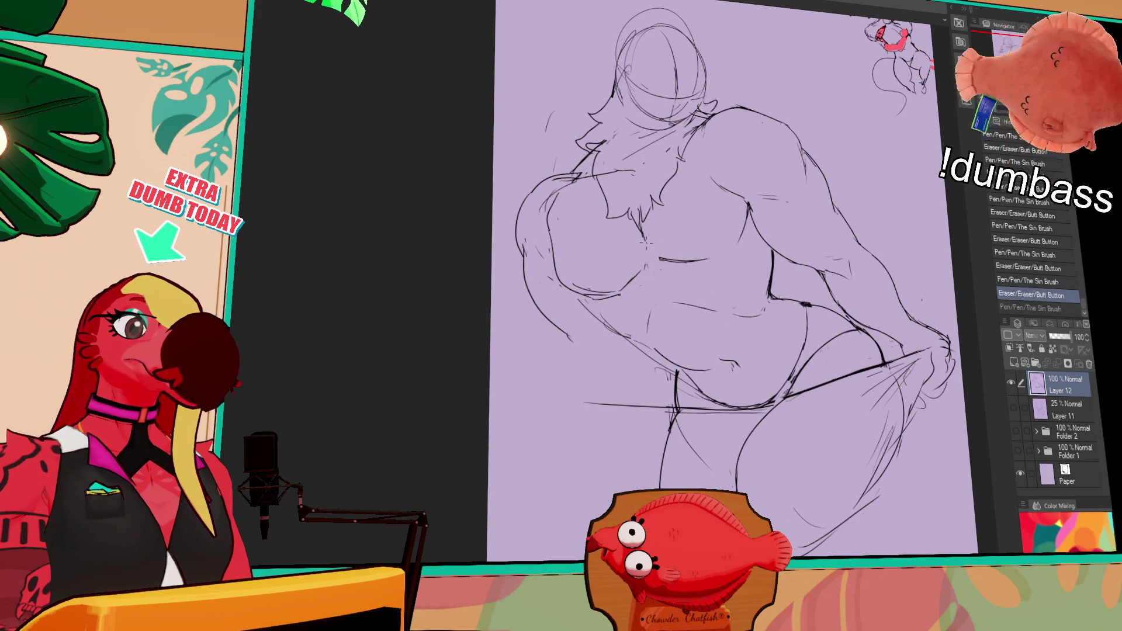
pyautogui.moveTo(655, 260)
pyautogui.mouseDown()
pyautogui.moveTo(711, 259)
pyautogui.moveTo(623, 282)
pyautogui.mouseUp()
pyautogui.hotkey('ctrl', 'z')
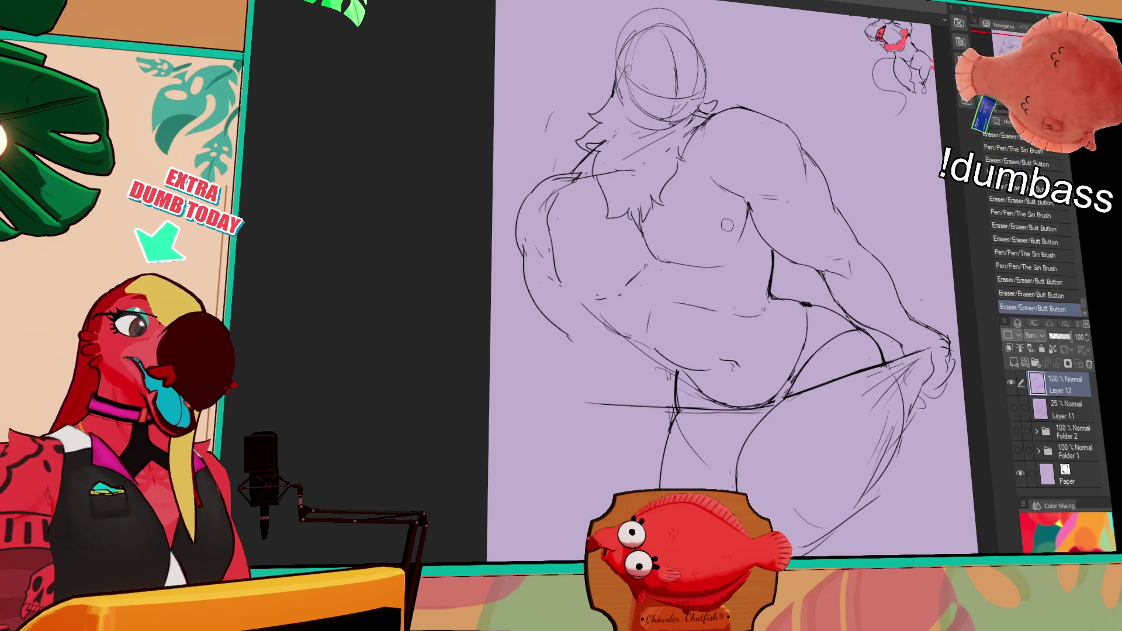
# Redraw the left chest and belly lines and the short strokes under the chest.
pyautogui.moveTo(601, 311); pyautogui.dragTo(593, 303)
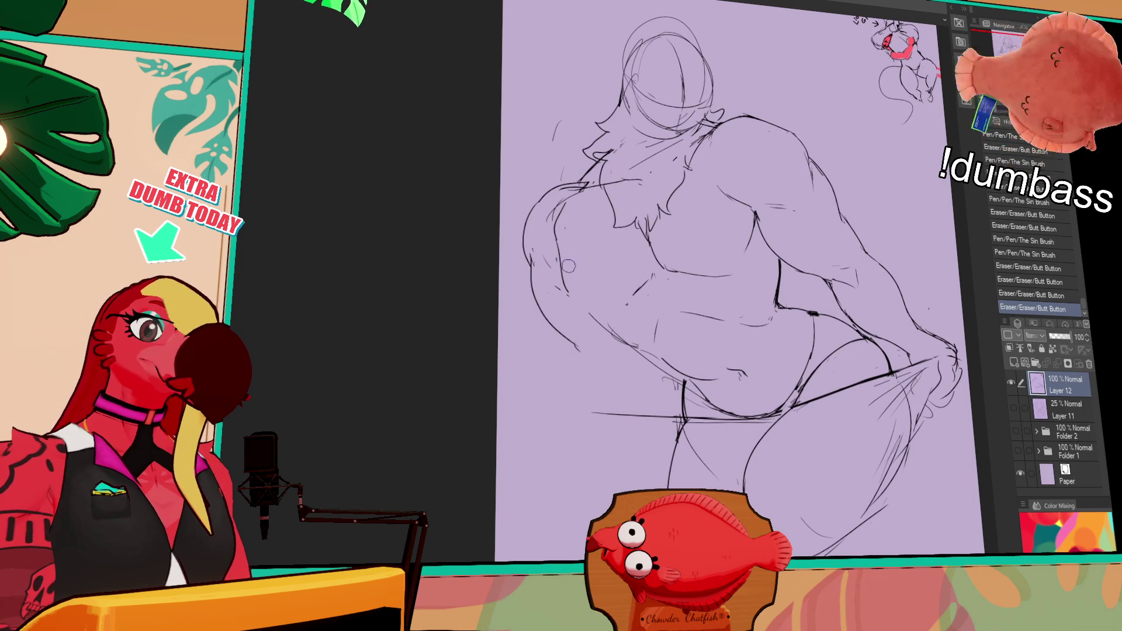
pyautogui.moveTo(556, 257)
pyautogui.mouseDown()
pyautogui.moveTo(576, 328)
pyautogui.moveTo(622, 339)
pyautogui.moveTo(609, 347)
pyautogui.moveTo(619, 339)
pyautogui.mouseUp()
pyautogui.moveTo(740, 238); pyautogui.dragTo(742, 245)
pyautogui.moveTo(677, 282); pyautogui.dragTo(740, 303)
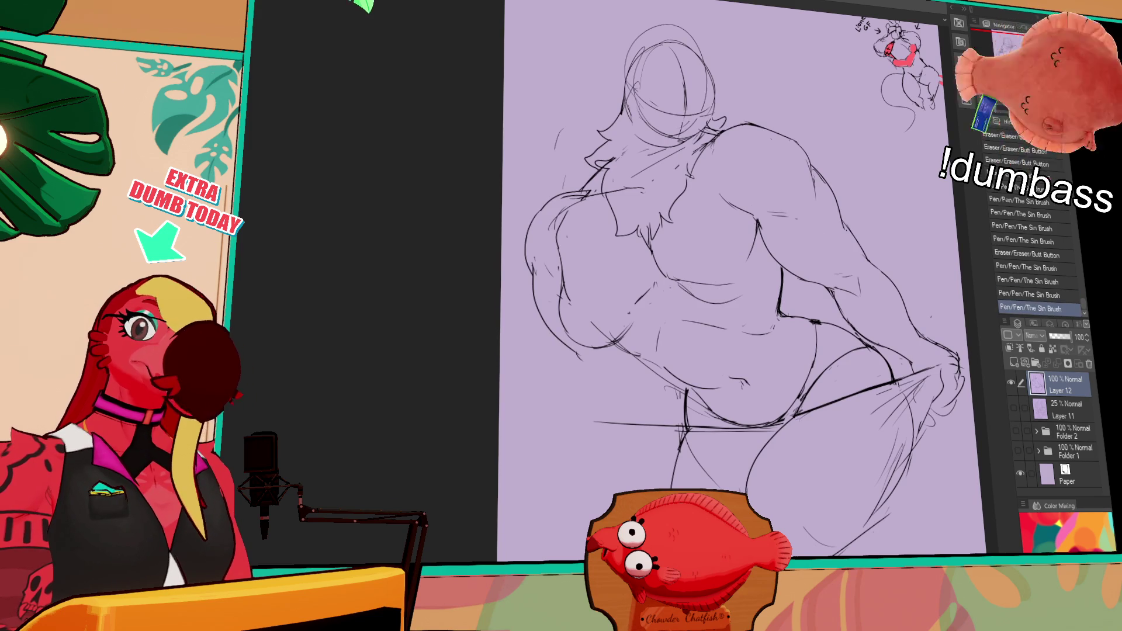
pyautogui.moveTo(640, 283)
pyautogui.mouseDown()
pyautogui.moveTo(656, 300)
pyautogui.moveTo(719, 309)
pyautogui.moveTo(754, 295)
pyautogui.mouseUp()
pyautogui.moveTo(679, 278); pyautogui.dragTo(750, 291)
pyautogui.hotkey('ctrl', 'z')
pyautogui.hotkey('ctrl', 'z')
pyautogui.moveTo(678, 281); pyautogui.dragTo(750, 290)
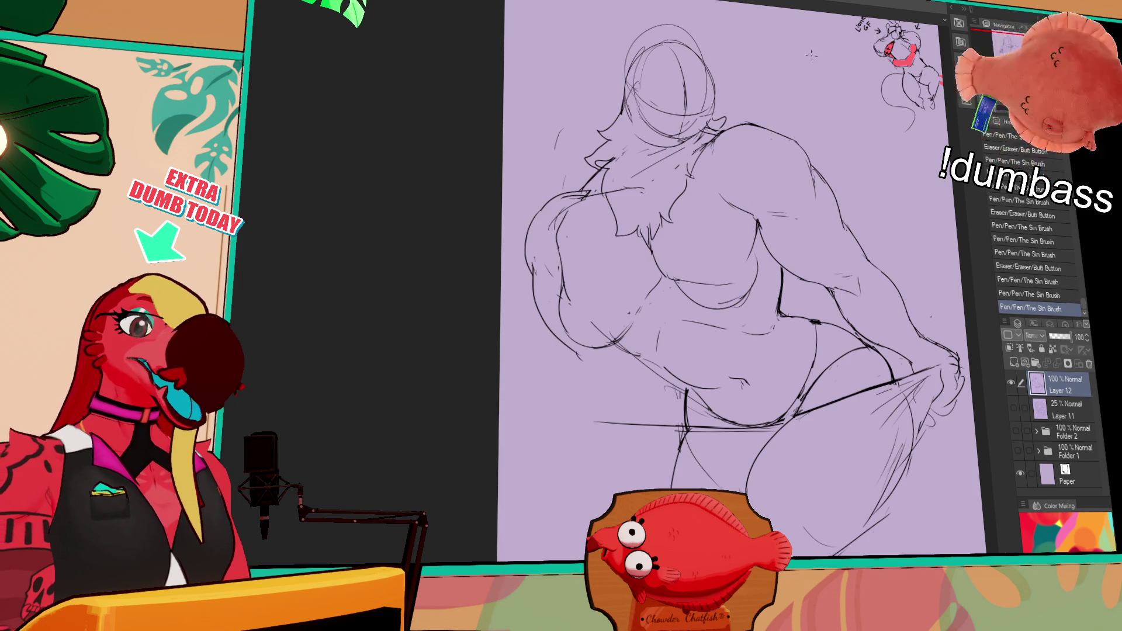
pyautogui.moveTo(793, 376)
pyautogui.mouseDown()
pyautogui.moveTo(777, 423)
pyautogui.moveTo(836, 410)
pyautogui.mouseUp()
# Try diagonal strokes below the hips and on the right thigh, undoing the attempts.
pyautogui.hotkey('ctrl', 'z')
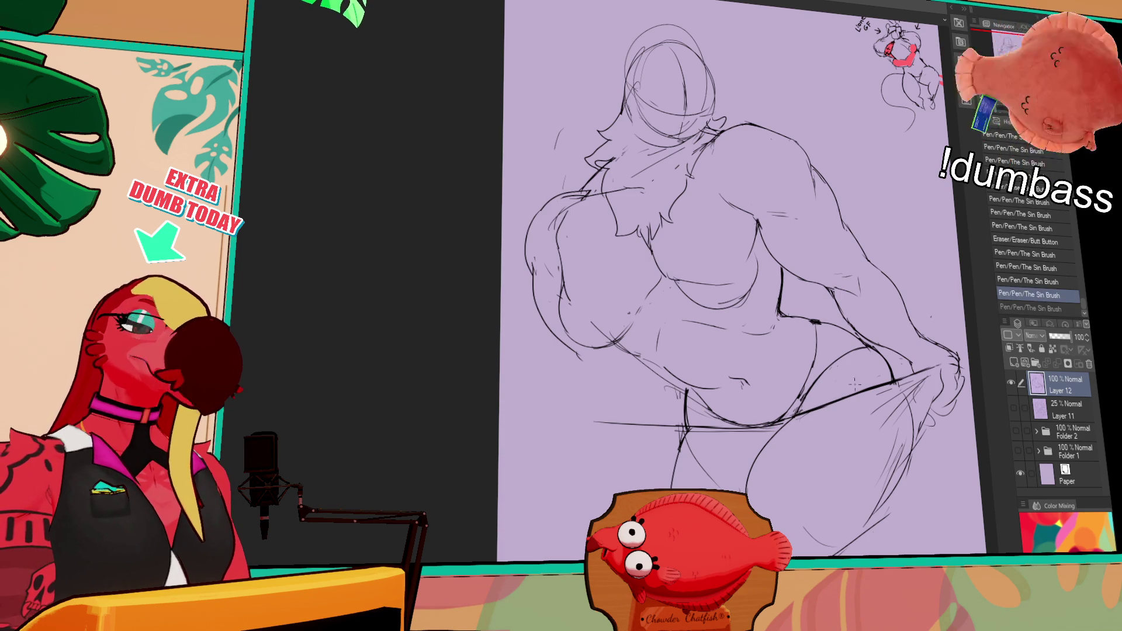
pyautogui.moveTo(912, 387)
pyautogui.mouseDown()
pyautogui.moveTo(895, 406)
pyautogui.moveTo(894, 480)
pyautogui.mouseUp()
pyautogui.hotkey('ctrl', 'z')
pyautogui.moveTo(583, 409); pyautogui.dragTo(636, 452)
pyautogui.hotkey('ctrl', 'z')
pyautogui.moveTo(596, 420); pyautogui.dragTo(666, 453)
pyautogui.hotkey('ctrl', 'z')
pyautogui.moveTo(602, 423); pyautogui.dragTo(667, 468)
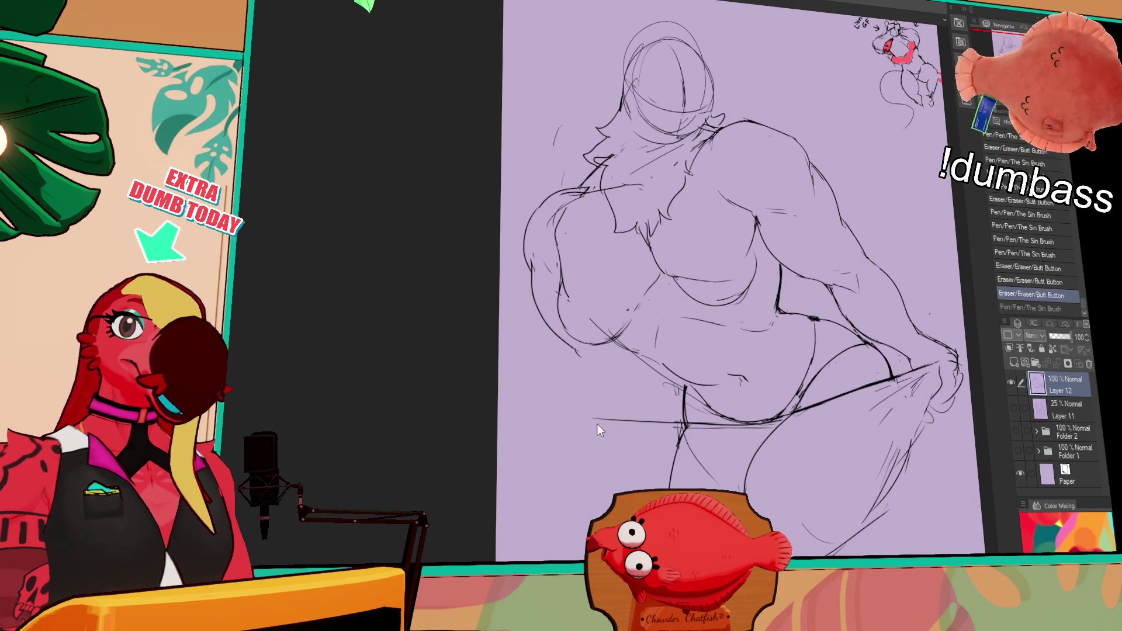
# Erase the diagonal stroke and redraw the lines along the lower-left hip and thigh.
pyautogui.press('e')
pyautogui.moveTo(608, 424); pyautogui.dragTo(663, 465)
pyautogui.moveTo(596, 418)
pyautogui.mouseDown()
pyautogui.moveTo(634, 443)
pyautogui.moveTo(739, 440)
pyautogui.moveTo(738, 427)
pyautogui.moveTo(637, 442)
pyautogui.mouseUp()
pyautogui.press('p')
pyautogui.moveTo(585, 362); pyautogui.dragTo(608, 406)
pyautogui.moveTo(579, 374); pyautogui.dragTo(610, 417)
pyautogui.hotkey('ctrl', 'z')
pyautogui.moveTo(575, 353)
pyautogui.mouseDown()
pyautogui.moveTo(615, 405)
pyautogui.moveTo(650, 420)
pyautogui.moveTo(642, 435)
pyautogui.mouseUp()
pyautogui.moveTo(641, 433); pyautogui.dragTo(638, 464)
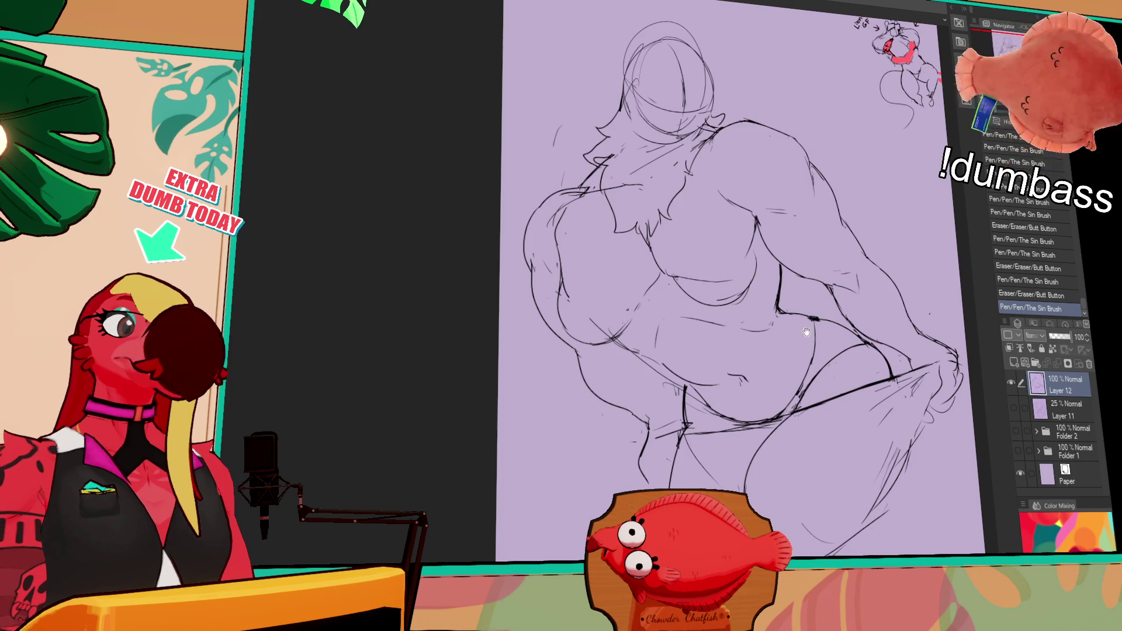
# Erase small stray marks at the lower left of the figure.
pyautogui.moveTo(793, 342); pyautogui.dragTo(764, 311)
pyautogui.moveTo(676, 201); pyautogui.dragTo(683, 271)
pyautogui.moveTo(542, 330); pyautogui.dragTo(543, 381)
pyautogui.moveTo(629, 299); pyautogui.dragTo(602, 347)
pyautogui.moveTo(545, 370)
pyautogui.mouseDown()
pyautogui.moveTo(526, 386)
pyautogui.moveTo(525, 416)
pyautogui.mouseUp()
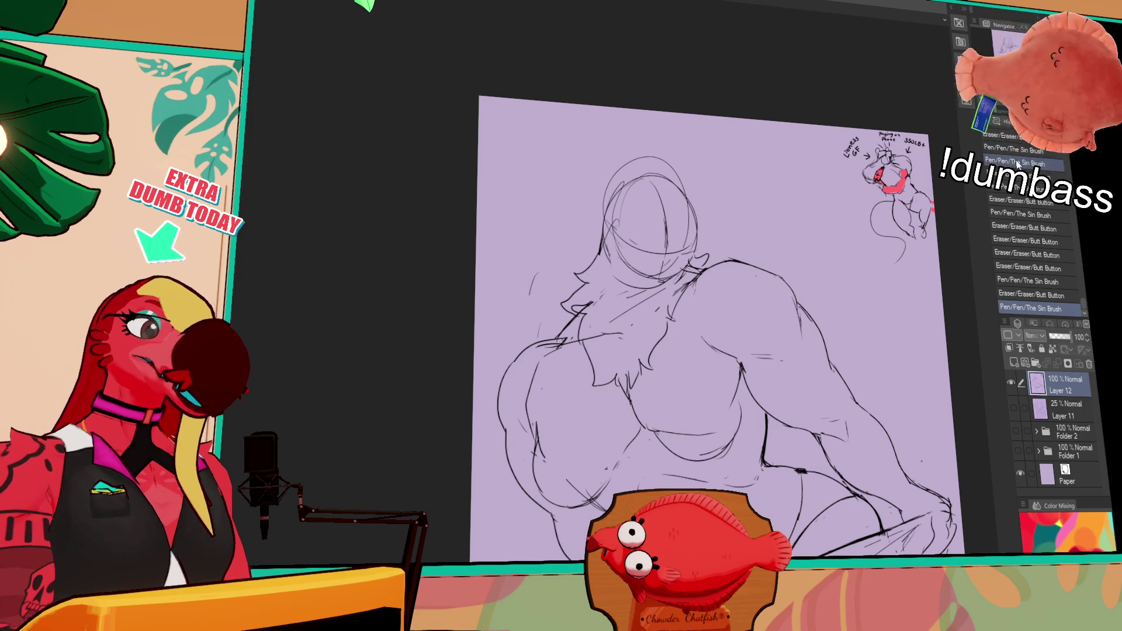
# Lasso the chest lines, move them into a better position, and deselect with Ctrl+D.
pyautogui.moveTo(713, 344); pyautogui.dragTo(704, 253)
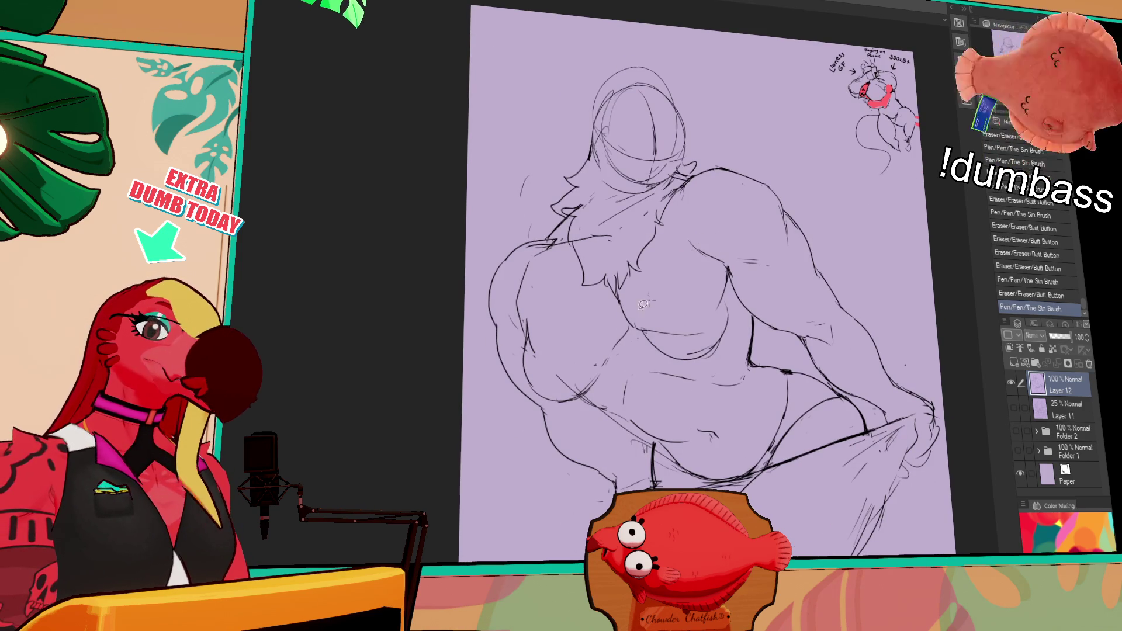
pyautogui.moveTo(623, 356)
pyautogui.mouseDown()
pyautogui.moveTo(615, 286)
pyautogui.moveTo(717, 273)
pyautogui.moveTo(736, 298)
pyautogui.mouseUp()
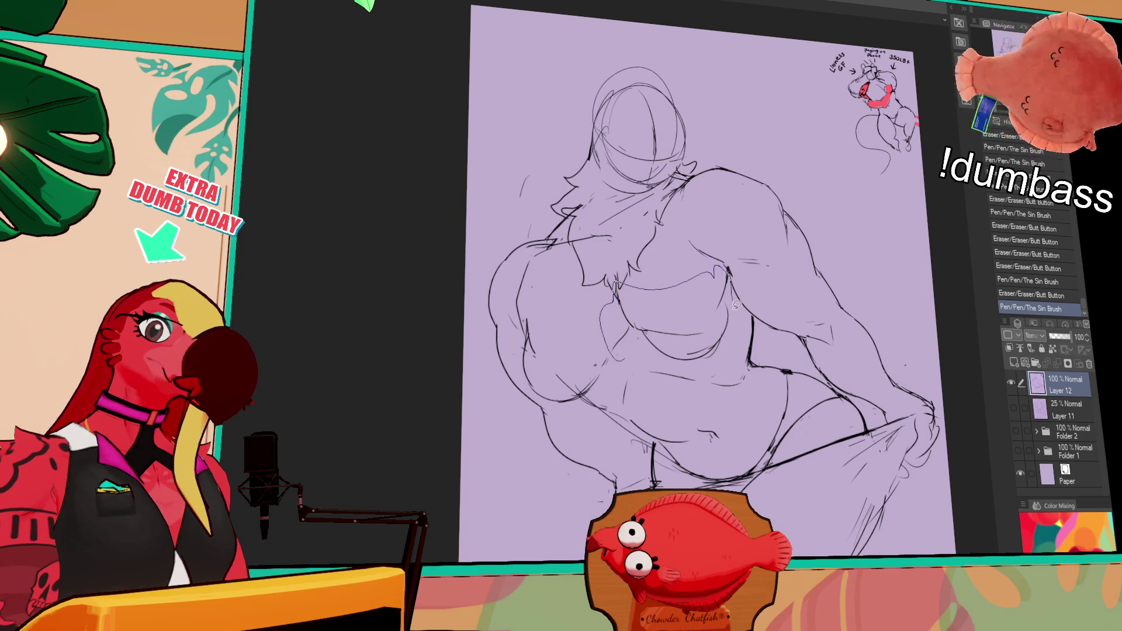
pyautogui.moveTo(699, 363)
pyautogui.mouseDown()
pyautogui.moveTo(672, 321)
pyautogui.moveTo(720, 305)
pyautogui.mouseUp()
pyautogui.hotkey('ctrl', 'd')
pyautogui.scroll(3, 718, 297)
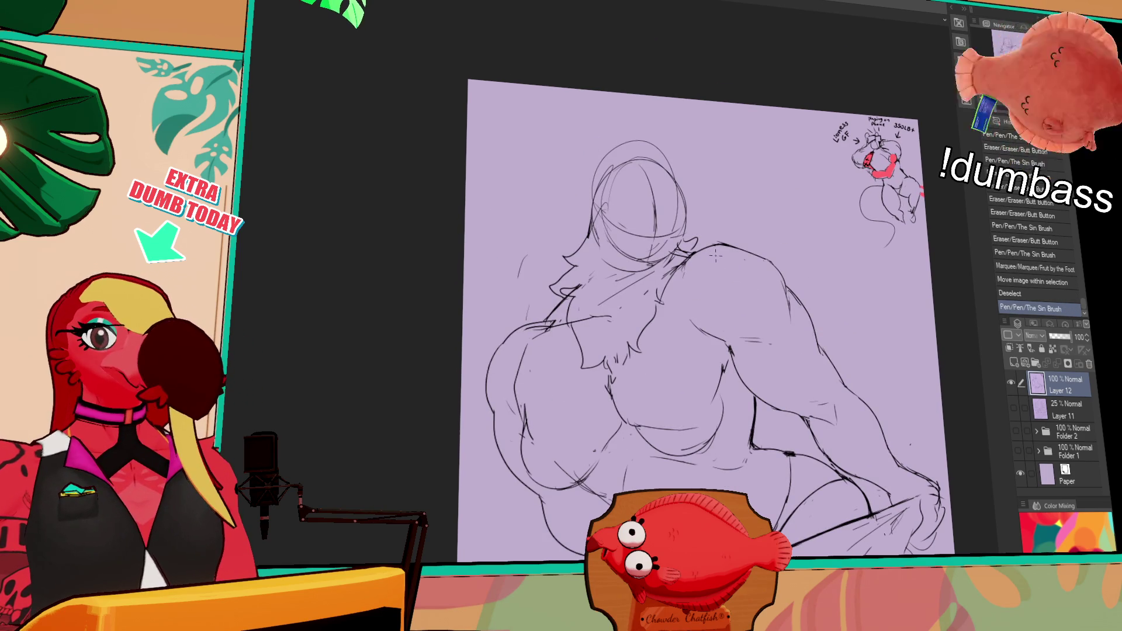
# Redraw the face lines, adding an arc and a side line.
pyautogui.moveTo(654, 175)
pyautogui.mouseDown()
pyautogui.moveTo(619, 222)
pyautogui.moveTo(669, 234)
pyautogui.mouseUp()
pyautogui.moveTo(597, 202)
pyautogui.mouseDown()
pyautogui.moveTo(672, 198)
pyautogui.moveTo(673, 243)
pyautogui.mouseUp()
pyautogui.moveTo(854, 182); pyautogui.dragTo(862, 111)
# Draw the line on the left side of the chest, retrying it with undos.
pyautogui.moveTo(672, 345); pyautogui.dragTo(695, 349)
pyautogui.moveTo(564, 242); pyautogui.dragTo(539, 345)
pyautogui.hotkey('ctrl', 'z')
pyautogui.hotkey('ctrl', 'z')
pyautogui.moveTo(552, 301); pyautogui.dragTo(501, 355)
pyautogui.hotkey('ctrl', 'z')
pyautogui.moveTo(565, 247); pyautogui.dragTo(539, 380)
# Settle the left chest stroke and draw the bikini top's vertical lines down the chest.
pyautogui.hotkey('ctrl', 'z')
pyautogui.hotkey('ctrl', 'z')
pyautogui.moveTo(558, 263); pyautogui.dragTo(536, 341)
pyautogui.moveTo(568, 292); pyautogui.dragTo(549, 363)
pyautogui.hotkey('ctrl', 'z')
pyautogui.moveTo(559, 321); pyautogui.dragTo(652, 353)
pyautogui.hotkey('ctrl', 'z')
pyautogui.hotkey('ctrl', 'z')
pyautogui.moveTo(553, 290); pyautogui.dragTo(585, 363)
pyautogui.moveTo(683, 214); pyautogui.dragTo(677, 304)
pyautogui.hotkey('ctrl', 'z')
pyautogui.moveTo(681, 217)
pyautogui.mouseDown()
pyautogui.moveTo(672, 310)
pyautogui.moveTo(702, 330)
pyautogui.moveTo(740, 323)
pyautogui.mouseUp()
pyautogui.hotkey('ctrl', 'z')
# Redraw the lower chest stroke and the curve under the right side of the bust.
pyautogui.moveTo(620, 398)
pyautogui.mouseDown()
pyautogui.moveTo(554, 403)
pyautogui.moveTo(598, 406)
pyautogui.mouseUp()
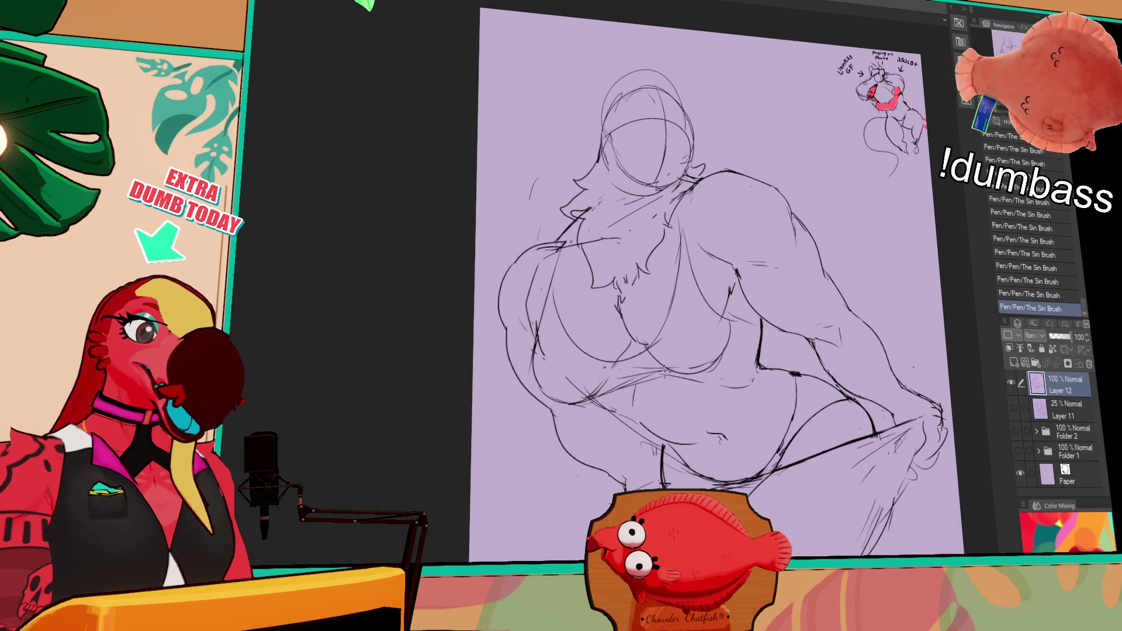
pyautogui.hotkey('ctrl', 'z')
pyautogui.moveTo(603, 406); pyautogui.dragTo(728, 368)
pyautogui.hotkey('ctrl', 'z')
pyautogui.hotkey('ctrl', 'z')
pyautogui.moveTo(758, 331); pyautogui.dragTo(725, 368)
pyautogui.hotkey('ctrl', 'z')
pyautogui.hotkey('ctrl', 'z')
pyautogui.moveTo(762, 320); pyautogui.dragTo(723, 367)
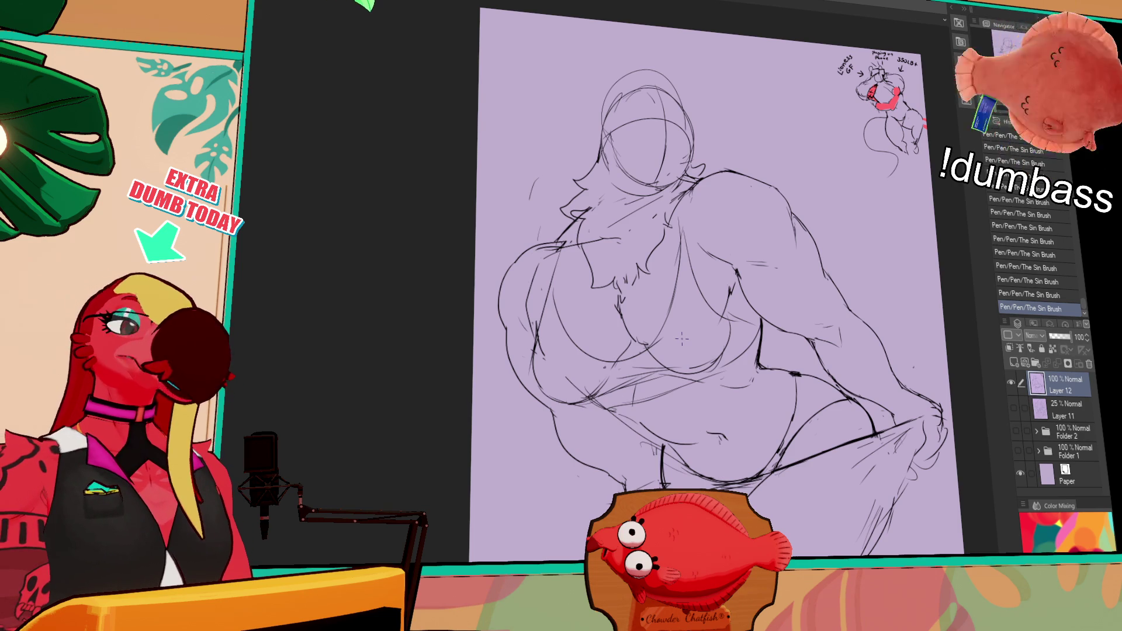
pyautogui.moveTo(787, 261); pyautogui.dragTo(770, 220)
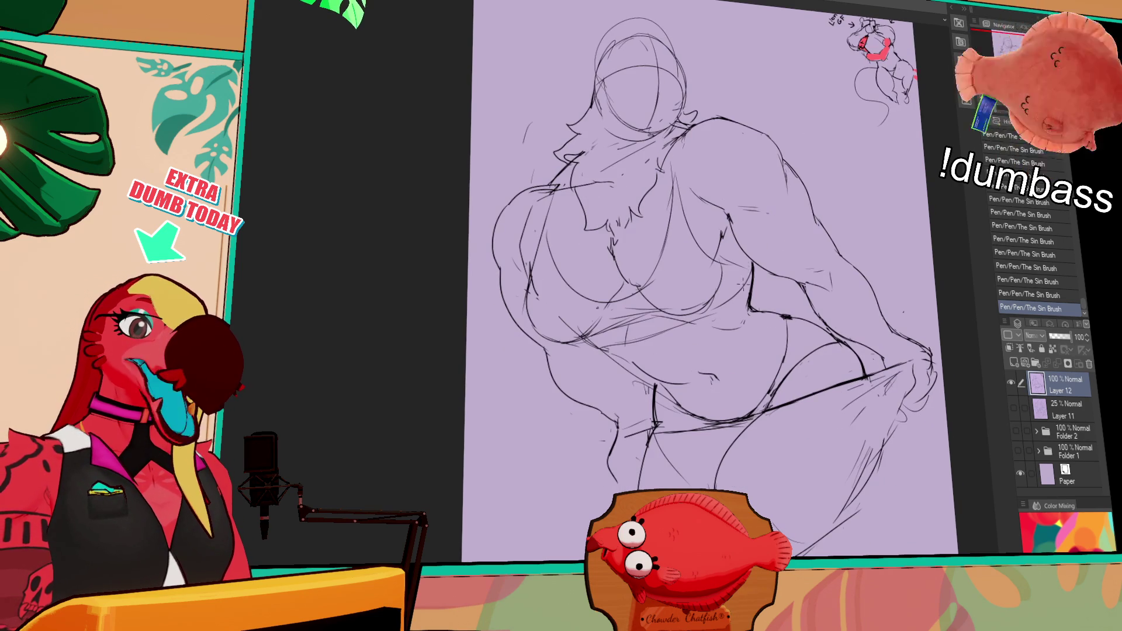
# Sketch short strokes along the belly curve, undoing and redoing as needed.
pyautogui.moveTo(638, 357); pyautogui.dragTo(643, 360)
pyautogui.hotkey('ctrl', 'z')
pyautogui.moveTo(721, 300)
pyautogui.mouseDown()
pyautogui.moveTo(716, 326)
pyautogui.moveTo(738, 280)
pyautogui.mouseUp()
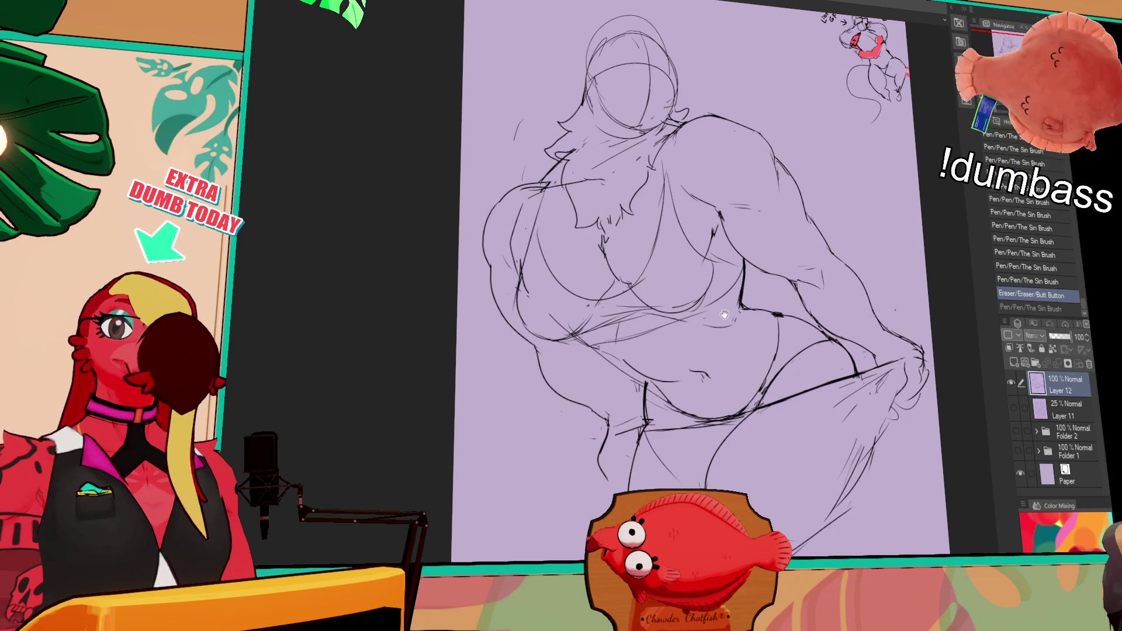
pyautogui.hotkey('ctrl', 'y')
pyautogui.moveTo(615, 365); pyautogui.dragTo(643, 379)
pyautogui.moveTo(620, 369)
pyautogui.mouseDown()
pyautogui.moveTo(651, 385)
pyautogui.moveTo(635, 377)
pyautogui.mouseUp()
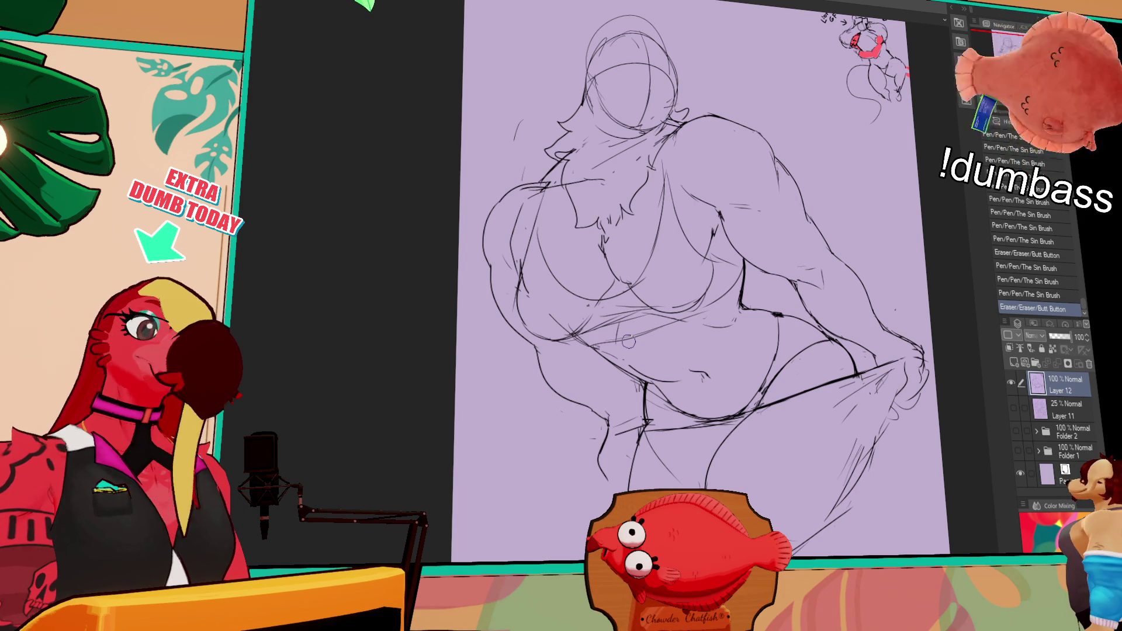
# Erase stray lines near the belly, draw the left torso outline, and deselect the nudged lines.
pyautogui.moveTo(897, 108); pyautogui.dragTo(903, 113)
pyautogui.moveTo(864, 60); pyautogui.dragTo(864, 104)
pyautogui.moveTo(821, 170)
pyautogui.mouseDown()
pyautogui.moveTo(810, 222)
pyautogui.moveTo(801, 176)
pyautogui.mouseUp()
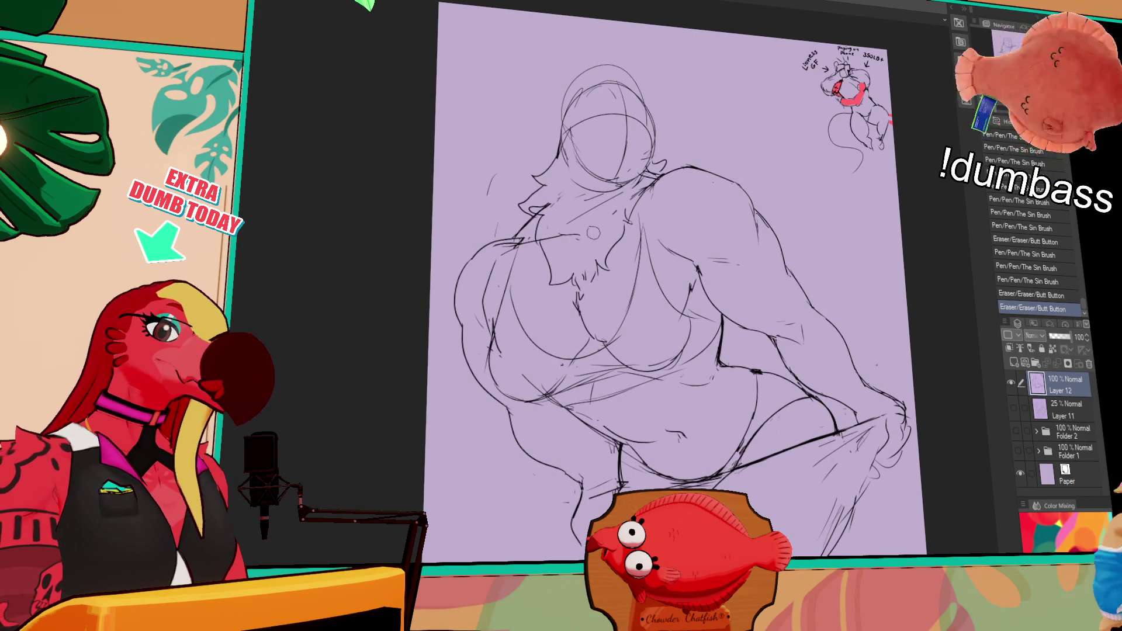
pyautogui.moveTo(564, 432)
pyautogui.mouseDown()
pyautogui.moveTo(571, 380)
pyautogui.moveTo(514, 222)
pyautogui.moveTo(532, 552)
pyautogui.moveTo(599, 476)
pyautogui.moveTo(582, 475)
pyautogui.mouseUp()
pyautogui.hotkey('ctrl', 'd')
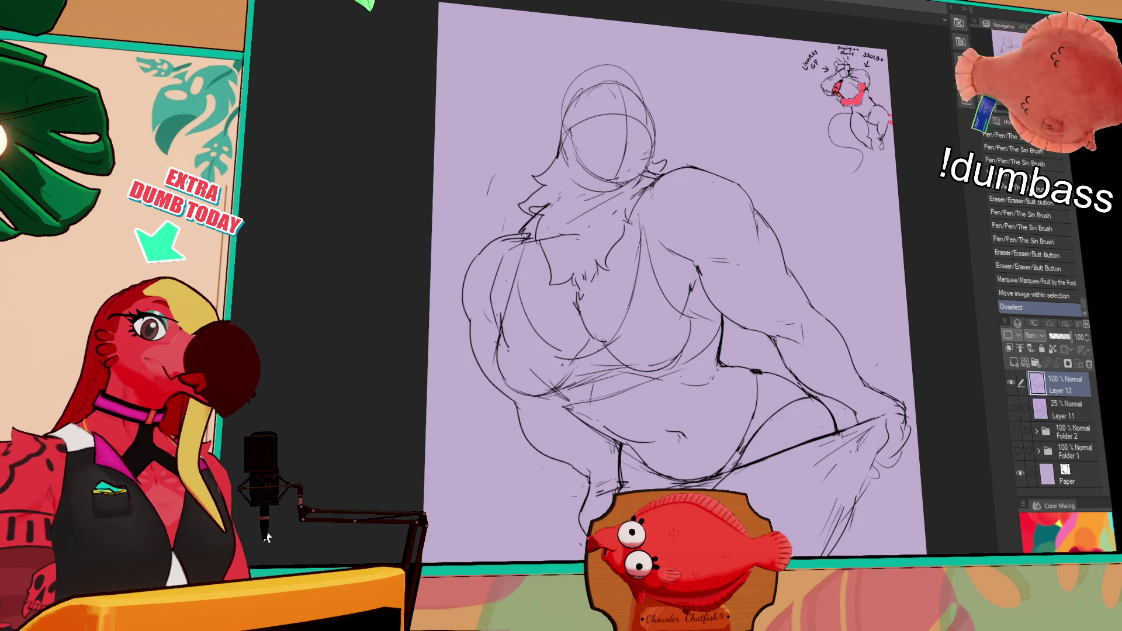
# Clean up the chest tuft and redraw small strokes on the left body outline.
pyautogui.moveTo(566, 315)
pyautogui.mouseDown()
pyautogui.moveTo(581, 290)
pyautogui.moveTo(579, 300)
pyautogui.mouseUp()
pyautogui.moveTo(494, 292); pyautogui.dragTo(493, 330)
pyautogui.moveTo(497, 263); pyautogui.dragTo(490, 307)
pyautogui.moveTo(588, 251); pyautogui.dragTo(593, 249)
# Erase and redraw the right shoulder lines, then begin the snout shape on the head.
pyautogui.moveTo(684, 298); pyautogui.dragTo(699, 282)
pyautogui.moveTo(649, 245)
pyautogui.mouseDown()
pyautogui.moveTo(660, 235)
pyautogui.moveTo(678, 251)
pyautogui.mouseUp()
pyautogui.moveTo(670, 256); pyautogui.dragTo(679, 253)
pyautogui.moveTo(666, 199); pyautogui.dragTo(673, 192)
pyautogui.moveTo(660, 234); pyautogui.dragTo(667, 228)
pyautogui.moveTo(663, 233); pyautogui.dragTo(696, 336)
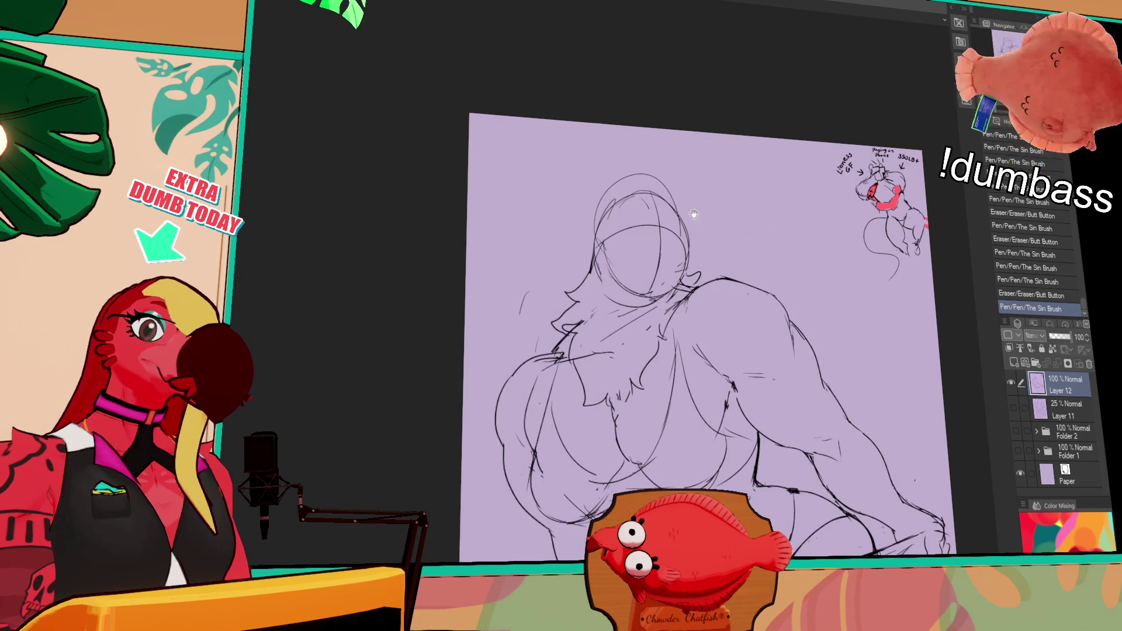
pyautogui.moveTo(649, 304); pyautogui.dragTo(664, 289)
pyautogui.moveTo(620, 307)
pyautogui.mouseDown()
pyautogui.moveTo(643, 272)
pyautogui.moveTo(677, 279)
pyautogui.mouseUp()
pyautogui.moveTo(655, 216); pyautogui.dragTo(693, 197)
pyautogui.moveTo(684, 201)
pyautogui.mouseDown()
pyautogui.moveTo(707, 270)
pyautogui.moveTo(687, 270)
pyautogui.moveTo(701, 197)
pyautogui.moveTo(709, 246)
pyautogui.moveTo(687, 206)
pyautogui.moveTo(690, 248)
pyautogui.moveTo(654, 252)
pyautogui.moveTo(687, 243)
pyautogui.moveTo(695, 254)
pyautogui.moveTo(666, 248)
pyautogui.moveTo(687, 244)
pyautogui.moveTo(690, 222)
pyautogui.moveTo(670, 212)
pyautogui.moveTo(655, 221)
pyautogui.moveTo(713, 231)
pyautogui.moveTo(696, 263)
pyautogui.moveTo(684, 241)
pyautogui.mouseUp()
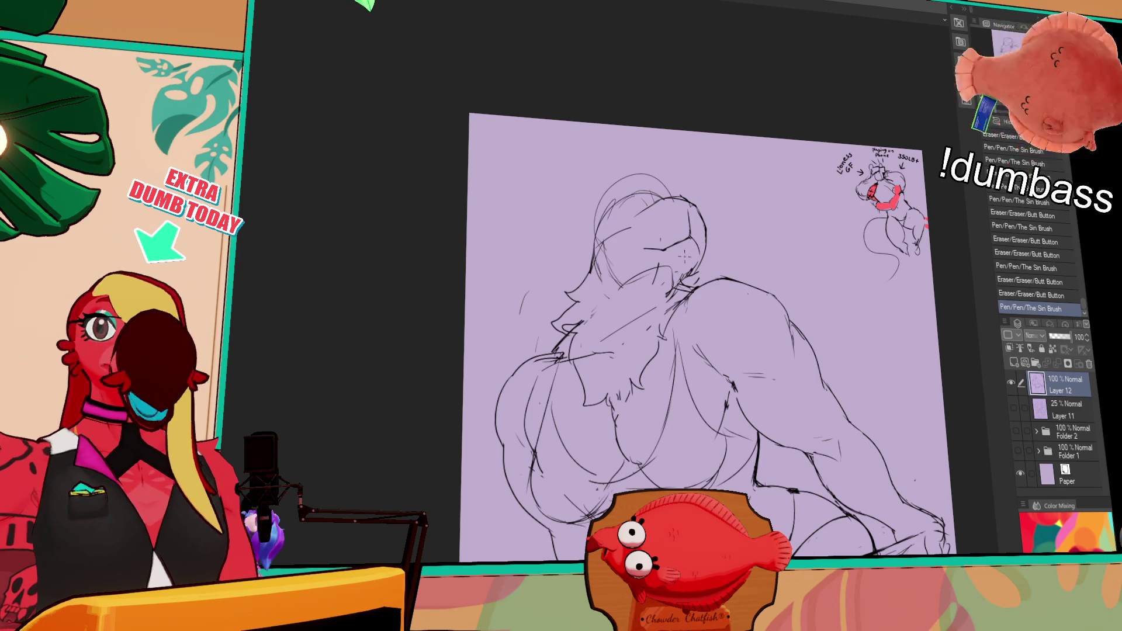
# Erase the old eye circle and stray face strokes, undoing the misplaced ones.
pyautogui.moveTo(637, 284)
pyautogui.mouseDown()
pyautogui.moveTo(602, 266)
pyautogui.moveTo(606, 275)
pyautogui.mouseUp()
pyautogui.moveTo(659, 242); pyautogui.dragTo(678, 272)
pyautogui.hotkey('ctrl', 'z')
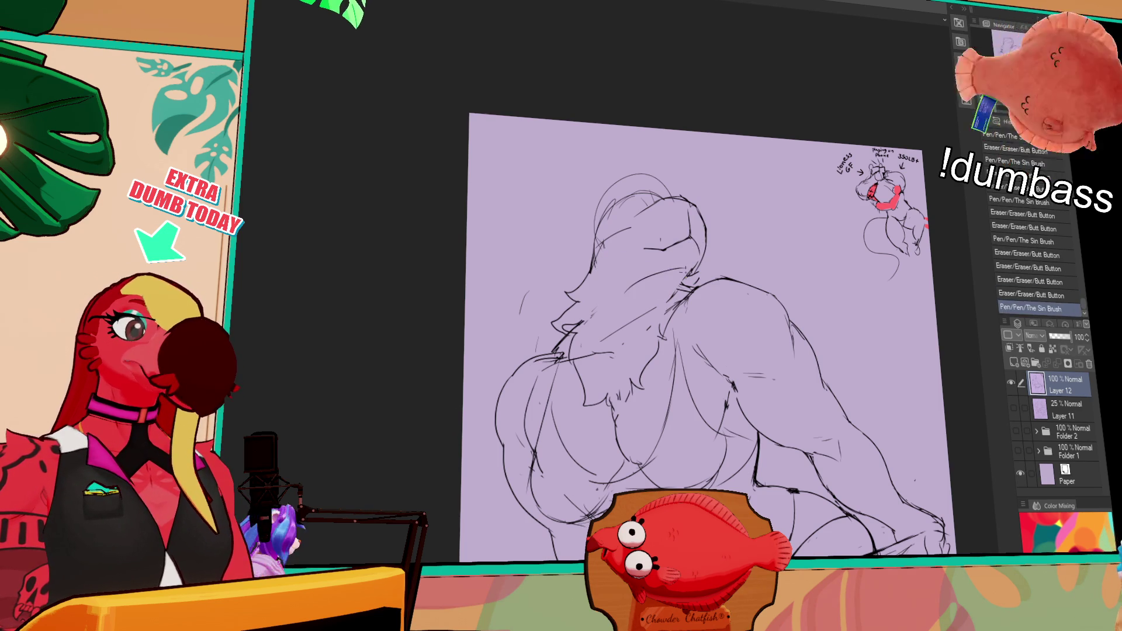
pyautogui.moveTo(619, 290); pyautogui.dragTo(681, 269)
pyautogui.hotkey('ctrl', 'z')
pyautogui.hotkey('ctrl', 'z')
pyautogui.moveTo(620, 291)
pyautogui.mouseDown()
pyautogui.moveTo(681, 270)
pyautogui.moveTo(643, 278)
pyautogui.moveTo(681, 270)
pyautogui.moveTo(661, 271)
pyautogui.moveTo(689, 257)
pyautogui.moveTo(681, 266)
pyautogui.moveTo(675, 254)
pyautogui.moveTo(687, 266)
pyautogui.moveTo(674, 275)
pyautogui.moveTo(684, 271)
pyautogui.moveTo(702, 240)
pyautogui.mouseUp()
pyautogui.hotkey('ctrl', 'z')
pyautogui.hotkey('ctrl', 'z')
pyautogui.hotkey('ctrl', 'z')
pyautogui.hotkey('ctrl', 'z')
pyautogui.hotkey('ctrl', 'z')
pyautogui.hotkey('ctrl', 'z')
# Clean up stray lines around the neck and left shoulder, adding a small neck stroke.
pyautogui.moveTo(622, 298)
pyautogui.mouseDown()
pyautogui.moveTo(602, 266)
pyautogui.moveTo(635, 290)
pyautogui.mouseUp()
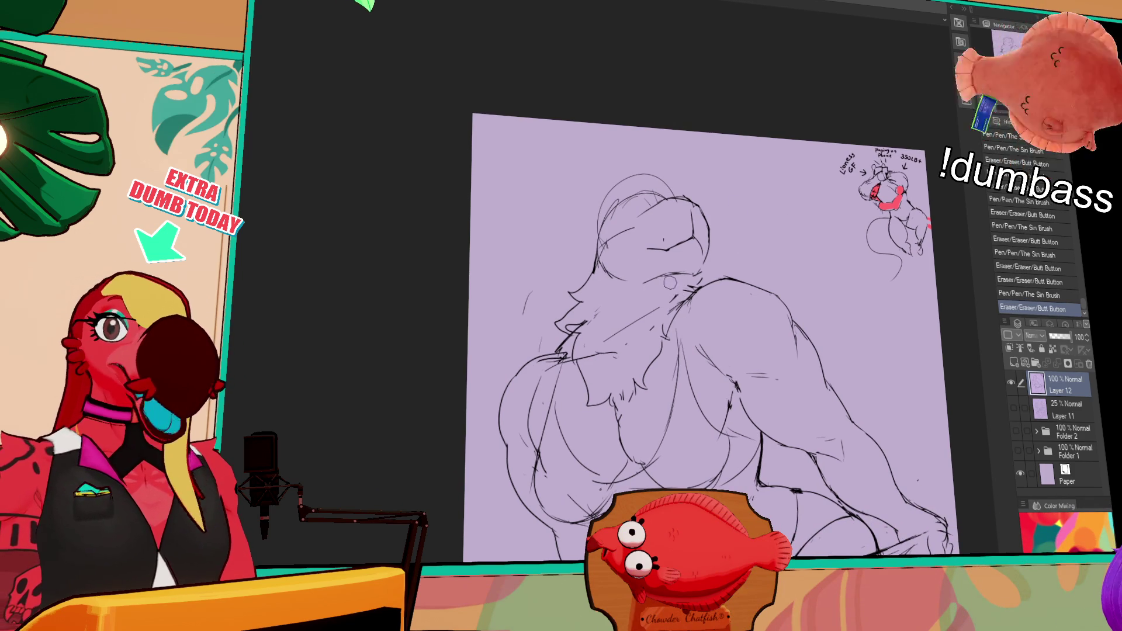
pyautogui.moveTo(604, 260); pyautogui.dragTo(611, 263)
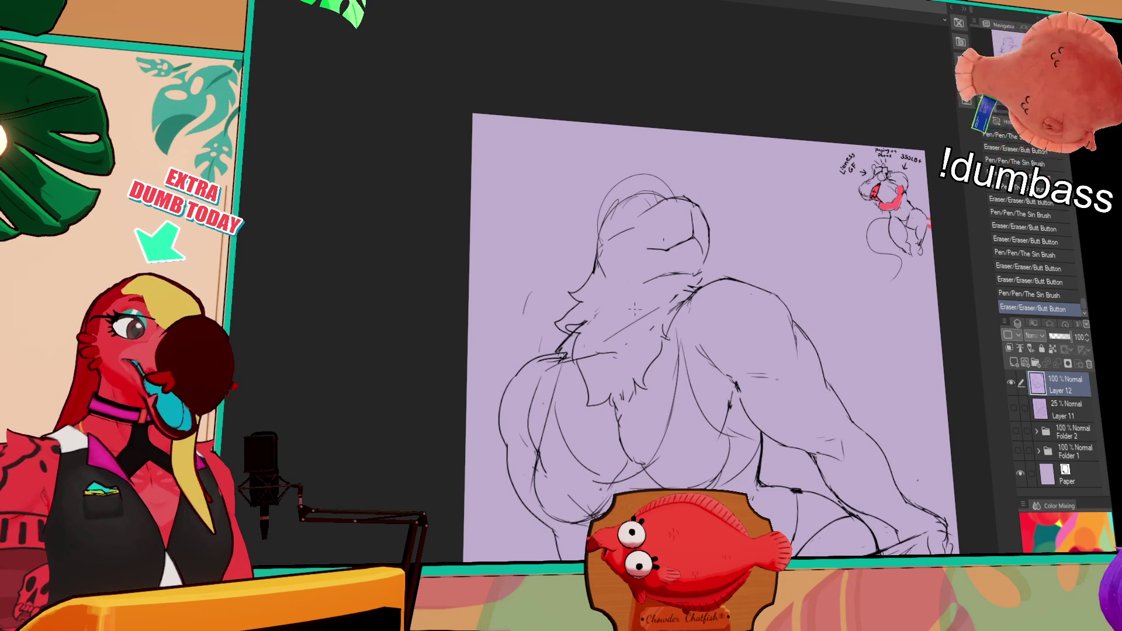
pyautogui.moveTo(587, 313); pyautogui.dragTo(582, 327)
pyautogui.moveTo(579, 319)
pyautogui.mouseDown()
pyautogui.moveTo(576, 330)
pyautogui.moveTo(591, 314)
pyautogui.moveTo(582, 327)
pyautogui.mouseUp()
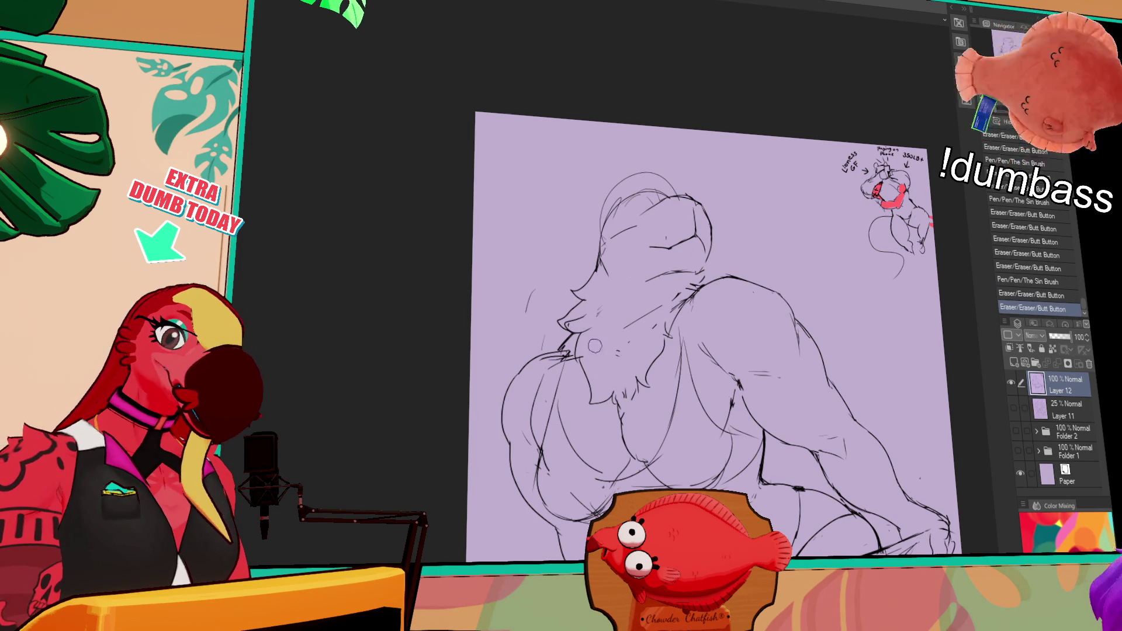
pyautogui.moveTo(658, 304)
pyautogui.mouseDown()
pyautogui.moveTo(677, 282)
pyautogui.moveTo(636, 273)
pyautogui.mouseUp()
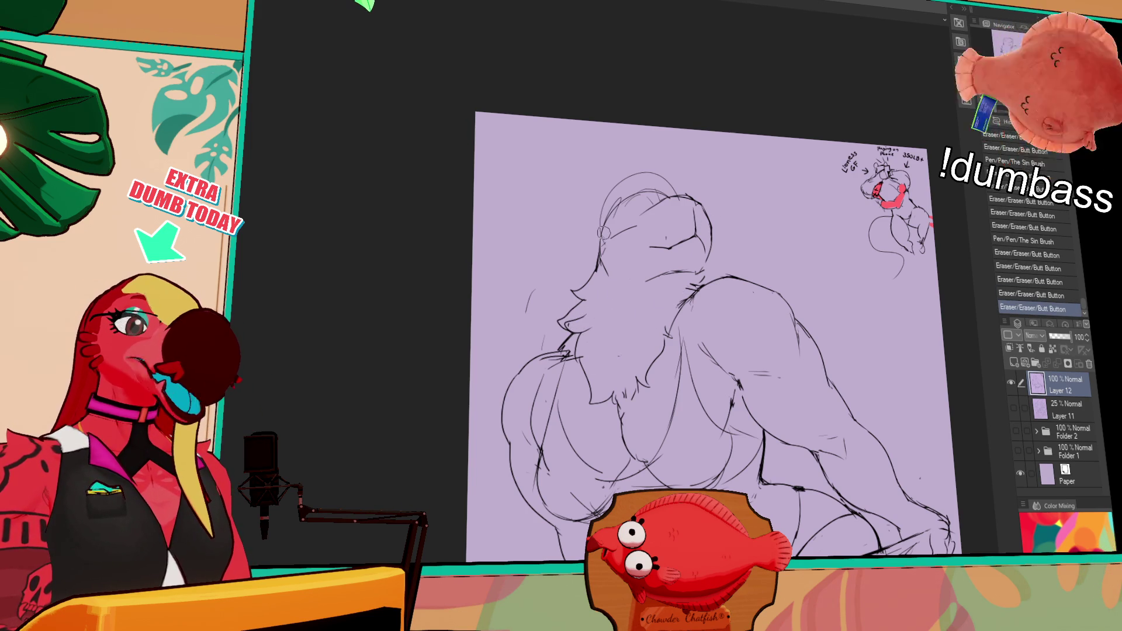
pyautogui.moveTo(585, 310); pyautogui.dragTo(592, 299)
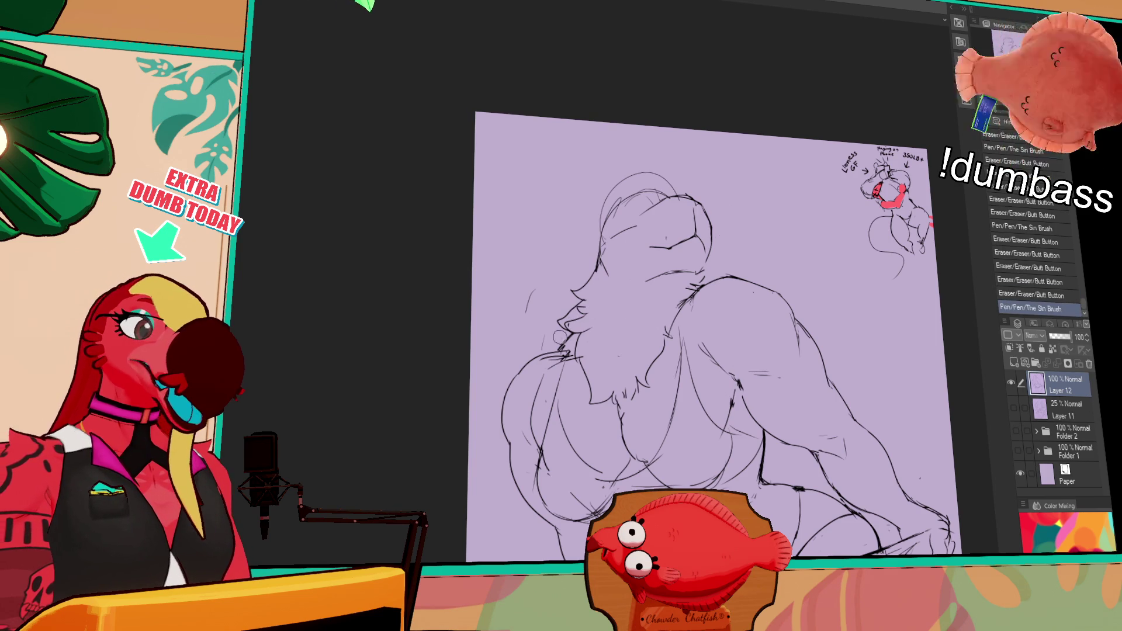
pyautogui.moveTo(564, 342)
pyautogui.mouseDown()
pyautogui.moveTo(564, 330)
pyautogui.moveTo(554, 353)
pyautogui.mouseUp()
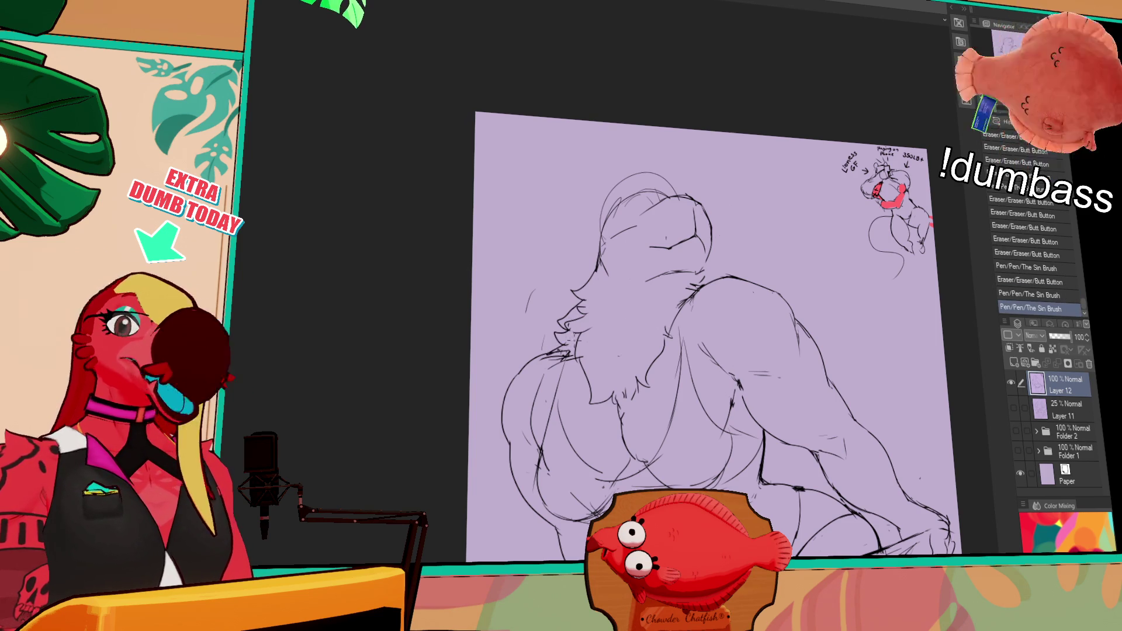
# Rework the chin lines with small erased and redrawn strokes.
pyautogui.moveTo(723, 254); pyautogui.dragTo(733, 252)
pyautogui.moveTo(689, 290); pyautogui.dragTo(713, 270)
pyautogui.moveTo(652, 296)
pyautogui.mouseDown()
pyautogui.moveTo(664, 286)
pyautogui.moveTo(640, 282)
pyautogui.moveTo(677, 275)
pyautogui.mouseUp()
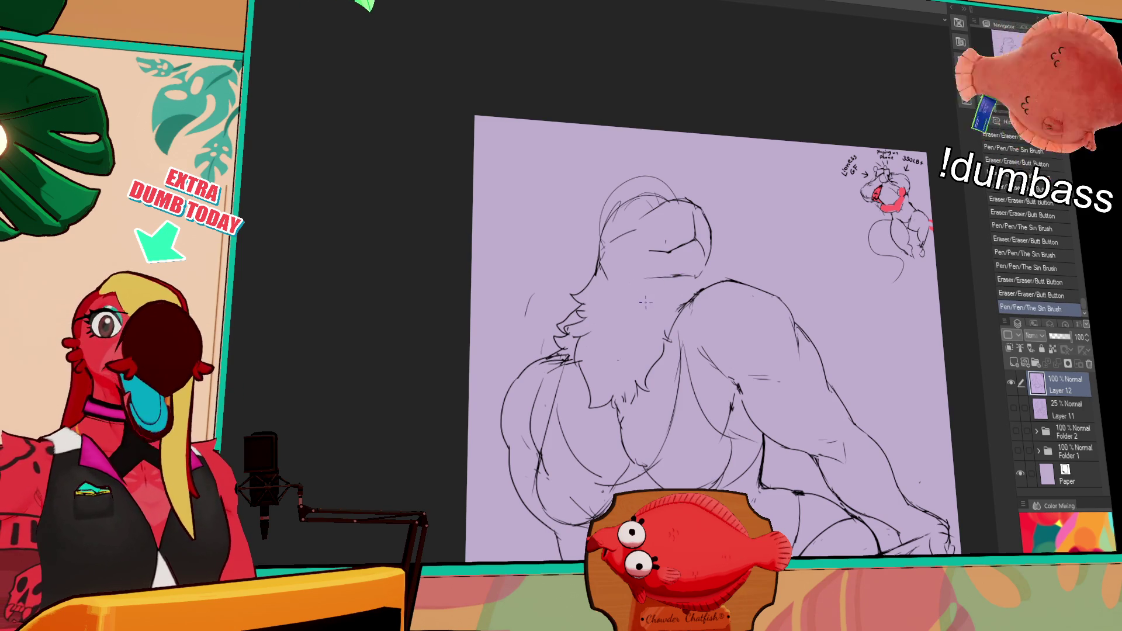
pyautogui.moveTo(723, 226); pyautogui.dragTo(727, 225)
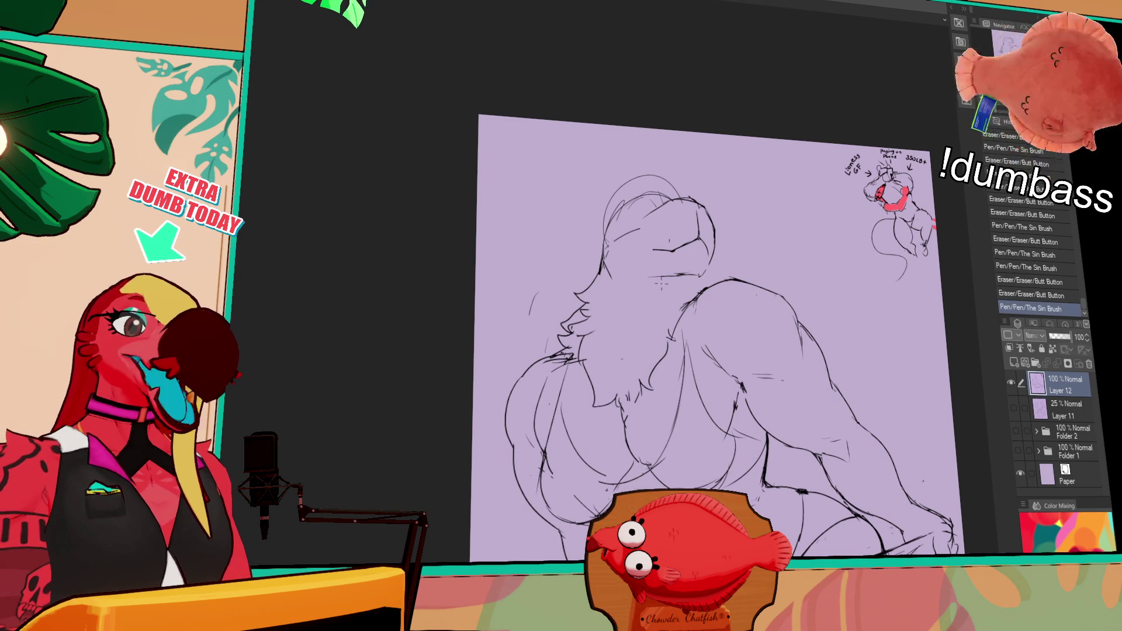
pyautogui.moveTo(648, 286); pyautogui.dragTo(693, 275)
pyautogui.moveTo(654, 278)
pyautogui.mouseDown()
pyautogui.moveTo(699, 274)
pyautogui.moveTo(709, 252)
pyautogui.moveTo(725, 252)
pyautogui.moveTo(716, 257)
pyautogui.moveTo(701, 217)
pyautogui.mouseUp()
pyautogui.hotkey('ctrl', 'z')
pyautogui.moveTo(695, 221); pyautogui.dragTo(706, 215)
# Draw the ear on top of the creature's head.
pyautogui.moveTo(789, 220); pyautogui.dragTo(793, 241)
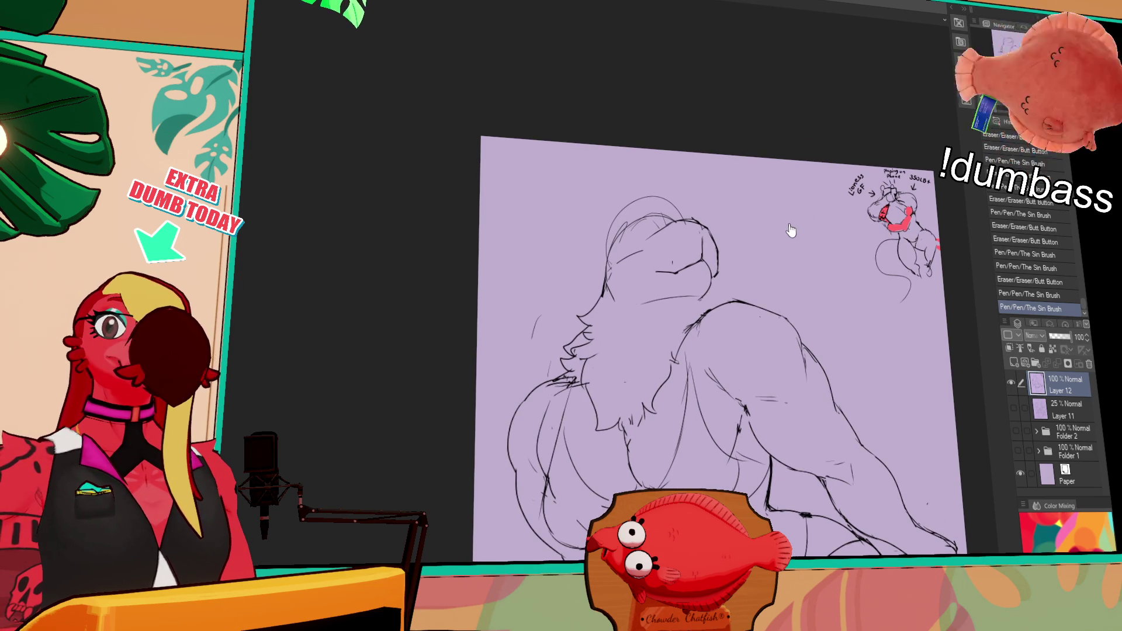
pyautogui.moveTo(787, 173); pyautogui.dragTo(788, 177)
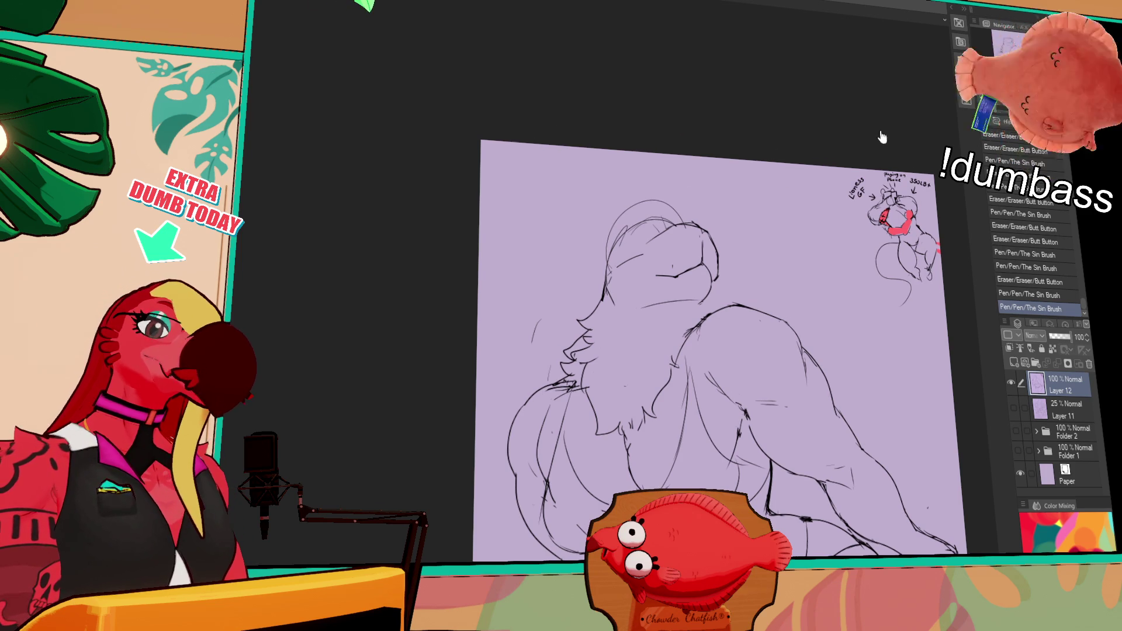
pyautogui.moveTo(649, 240)
pyautogui.mouseDown()
pyautogui.moveTo(661, 250)
pyautogui.moveTo(597, 215)
pyautogui.moveTo(608, 252)
pyautogui.mouseUp()
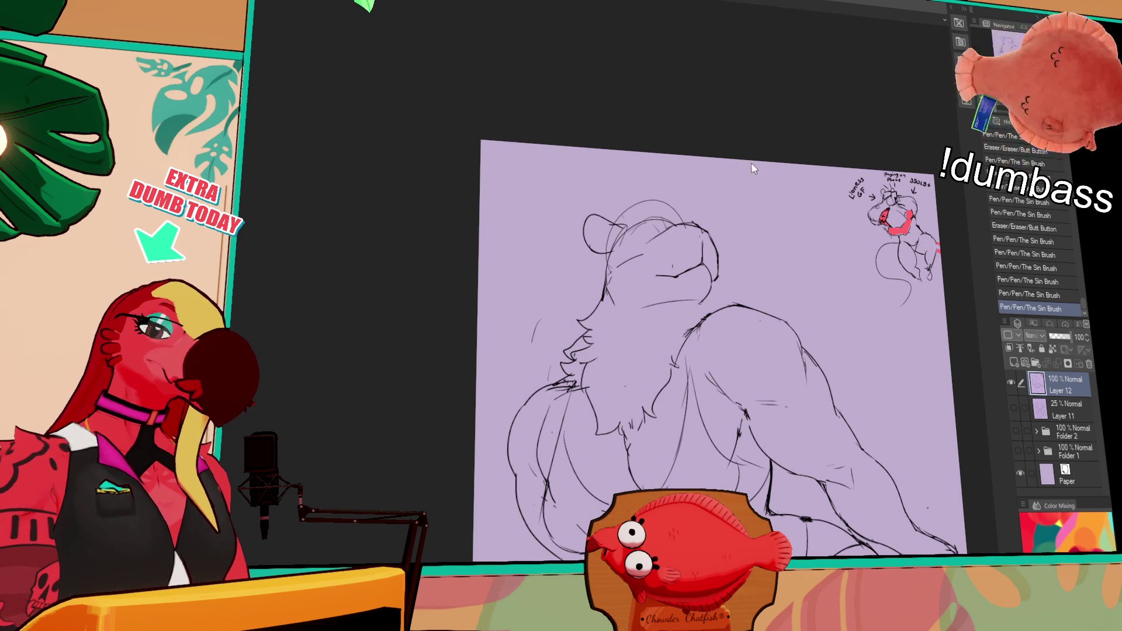
pyautogui.moveTo(638, 211)
pyautogui.mouseDown()
pyautogui.moveTo(665, 202)
pyautogui.moveTo(642, 307)
pyautogui.moveTo(662, 285)
pyautogui.moveTo(678, 287)
pyautogui.moveTo(662, 297)
pyautogui.moveTo(704, 295)
pyautogui.mouseUp()
# Shape the nose and the open mouth on the snout.
pyautogui.moveTo(696, 286); pyautogui.dragTo(713, 295)
pyautogui.moveTo(699, 282)
pyautogui.mouseDown()
pyautogui.moveTo(714, 316)
pyautogui.moveTo(702, 300)
pyautogui.mouseUp()
pyautogui.moveTo(699, 286); pyautogui.dragTo(713, 301)
pyautogui.moveTo(690, 293)
pyautogui.mouseDown()
pyautogui.moveTo(713, 315)
pyautogui.moveTo(711, 301)
pyautogui.moveTo(711, 313)
pyautogui.moveTo(676, 317)
pyautogui.mouseUp()
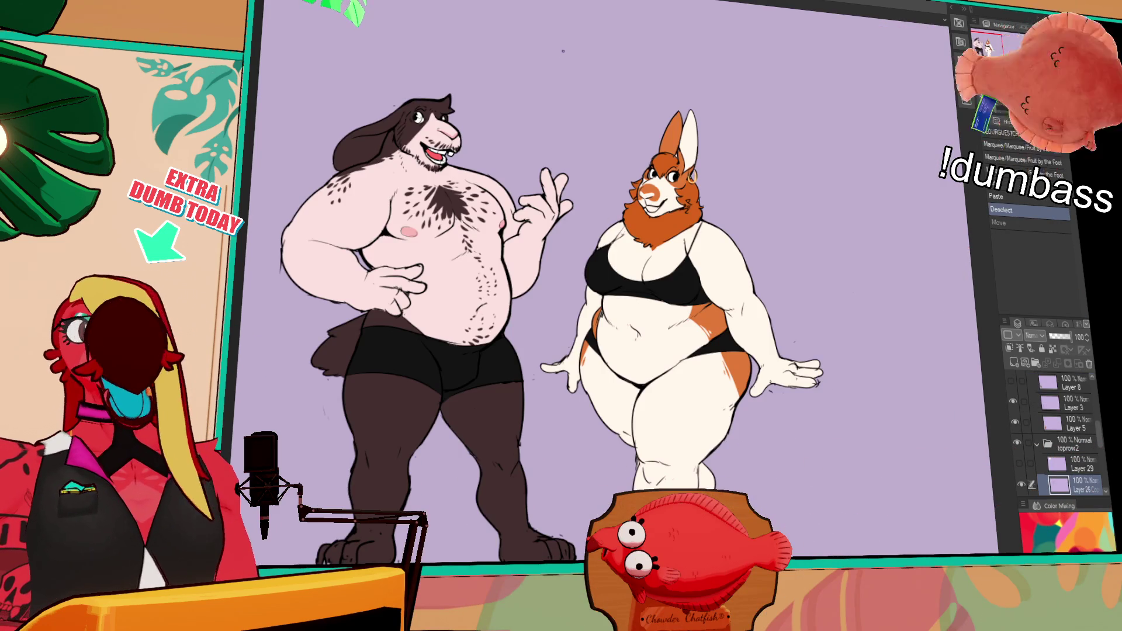
pyautogui.scroll(3, 561, 281)
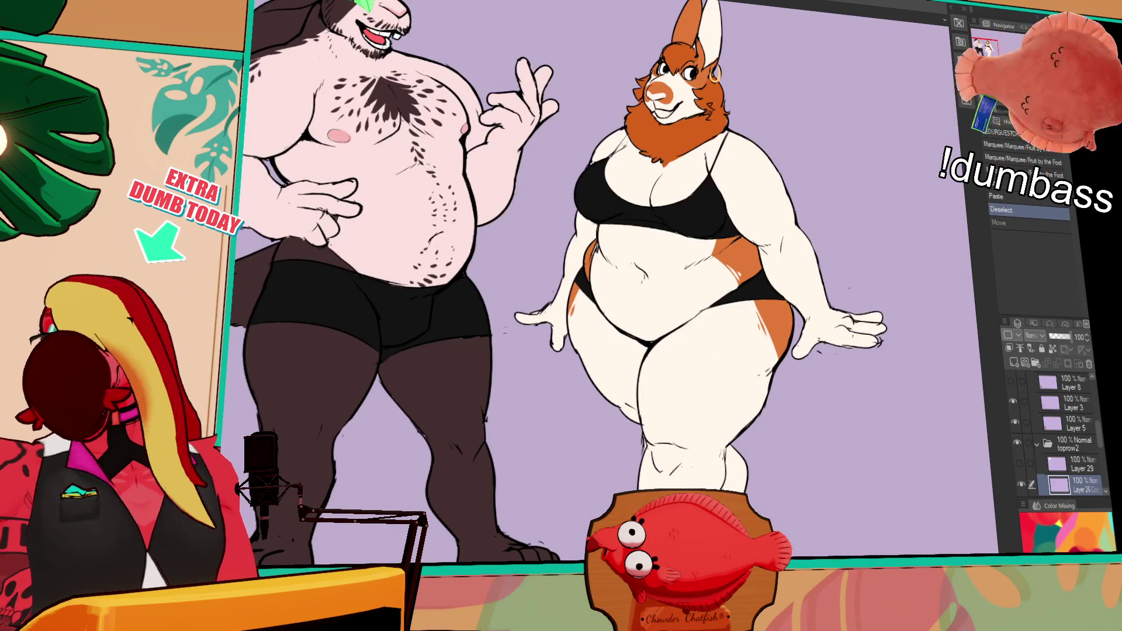
pyautogui.scroll(-1, 561, 281)
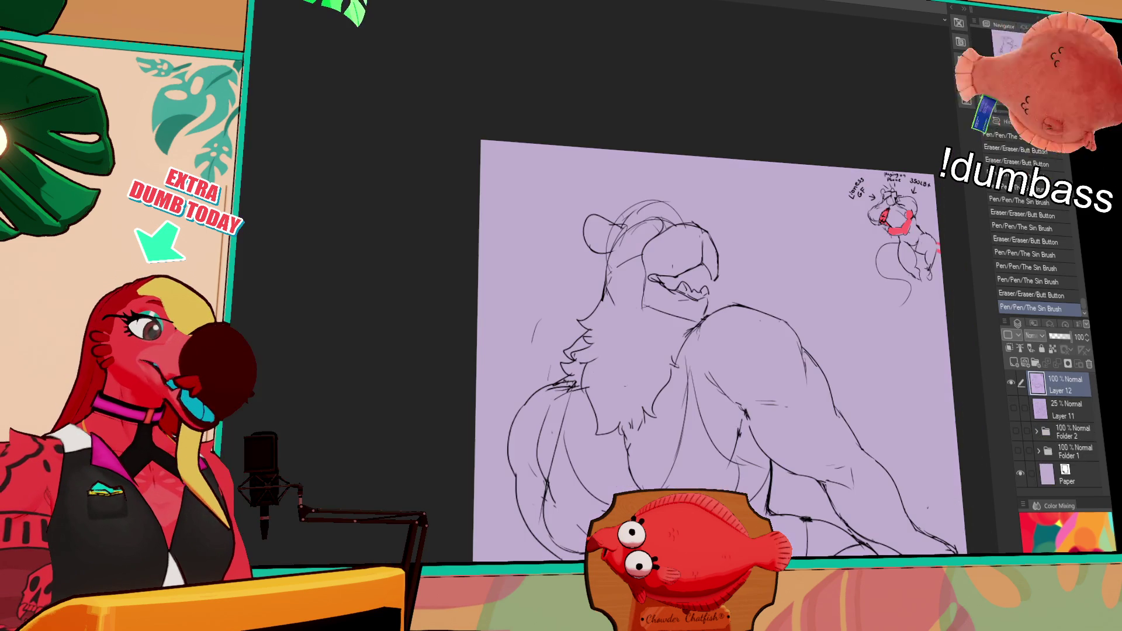
# Redraw the face and chin lines and add short strokes beside the head's left side.
pyautogui.scroll(2, 635, 248)
pyautogui.scroll(-2, 636, 248)
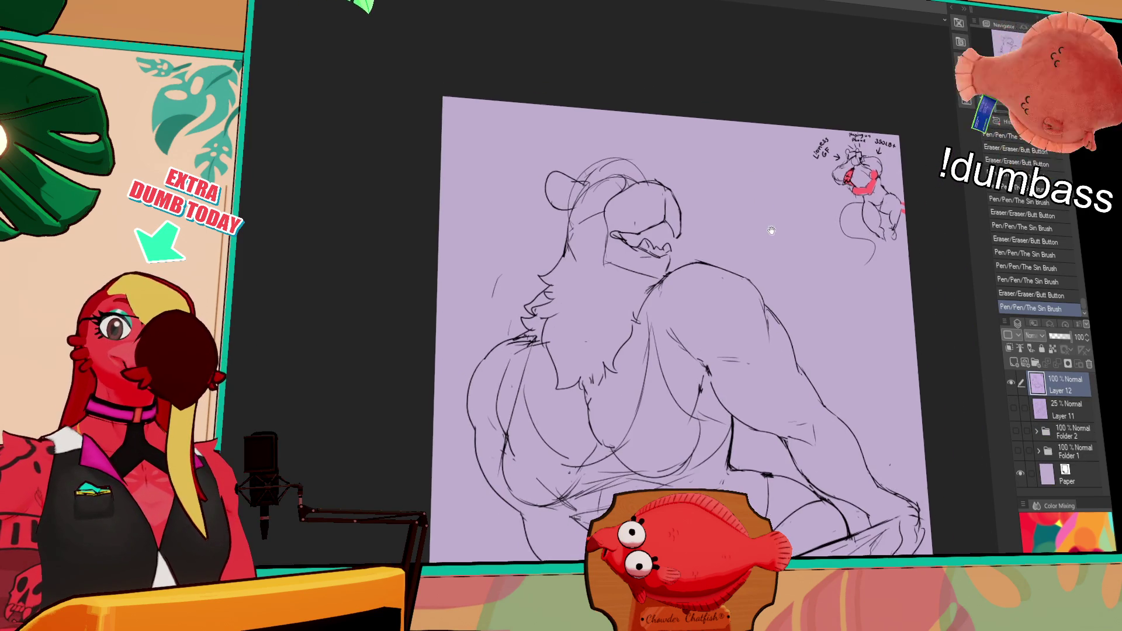
pyautogui.moveTo(592, 266); pyautogui.dragTo(589, 301)
pyautogui.moveTo(589, 301); pyautogui.dragTo(592, 307)
pyautogui.moveTo(594, 260); pyautogui.dragTo(591, 283)
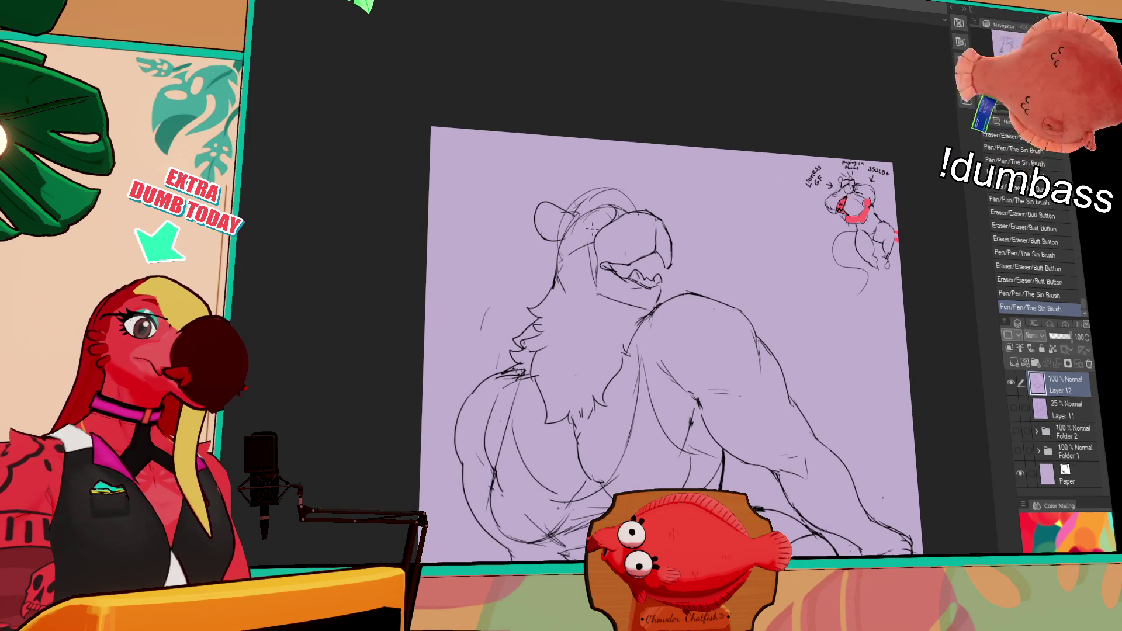
pyautogui.hotkey('ctrl', 'z')
pyautogui.hotkey('ctrl', 'y')
pyautogui.moveTo(607, 203)
pyautogui.mouseDown()
pyautogui.moveTo(589, 260)
pyautogui.moveTo(561, 257)
pyautogui.mouseUp()
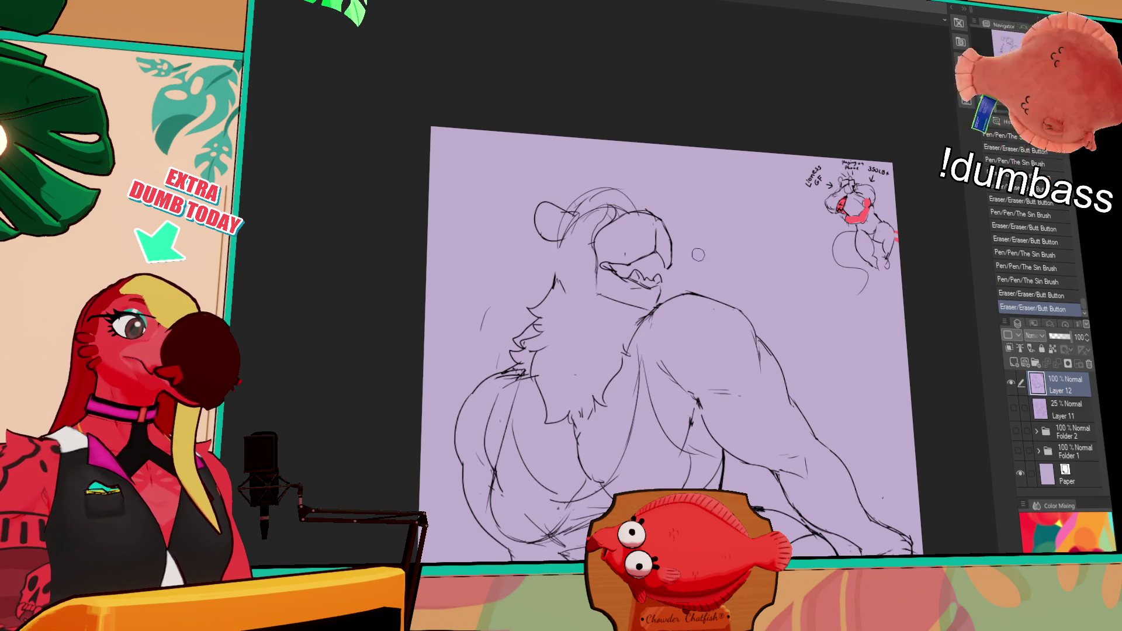
pyautogui.moveTo(563, 242)
pyautogui.mouseDown()
pyautogui.moveTo(545, 256)
pyautogui.moveTo(552, 275)
pyautogui.moveTo(594, 255)
pyautogui.mouseUp()
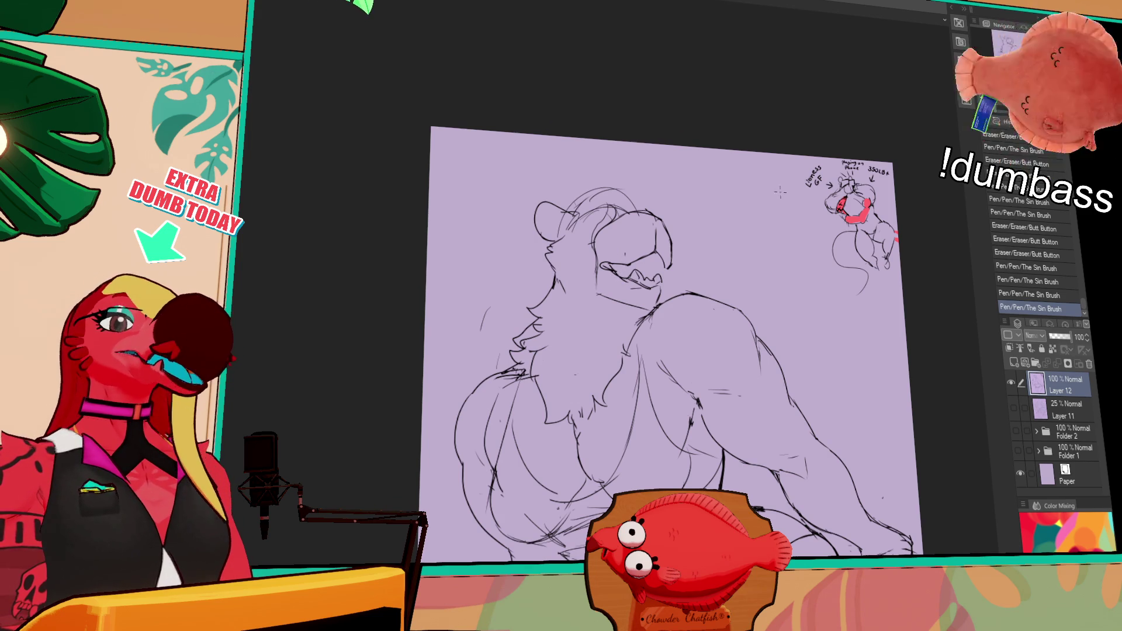
# Retouch small lines across the head, erasing part of the head outline.
pyautogui.moveTo(754, 158); pyautogui.dragTo(826, 154)
pyautogui.hotkey('ctrl', 'z')
pyautogui.moveTo(604, 232)
pyautogui.mouseDown()
pyautogui.moveTo(614, 245)
pyautogui.moveTo(607, 288)
pyautogui.mouseUp()
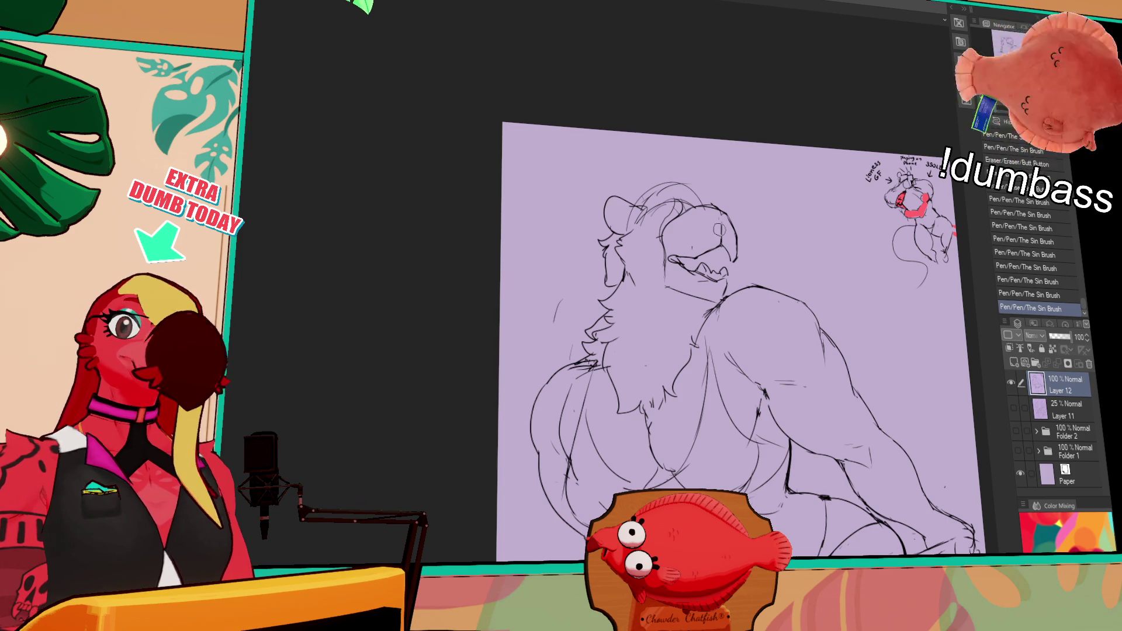
pyautogui.moveTo(718, 218)
pyautogui.mouseDown()
pyautogui.moveTo(726, 242)
pyautogui.moveTo(731, 231)
pyautogui.mouseUp()
pyautogui.moveTo(719, 219); pyautogui.dragTo(727, 229)
pyautogui.moveTo(720, 221); pyautogui.dragTo(725, 231)
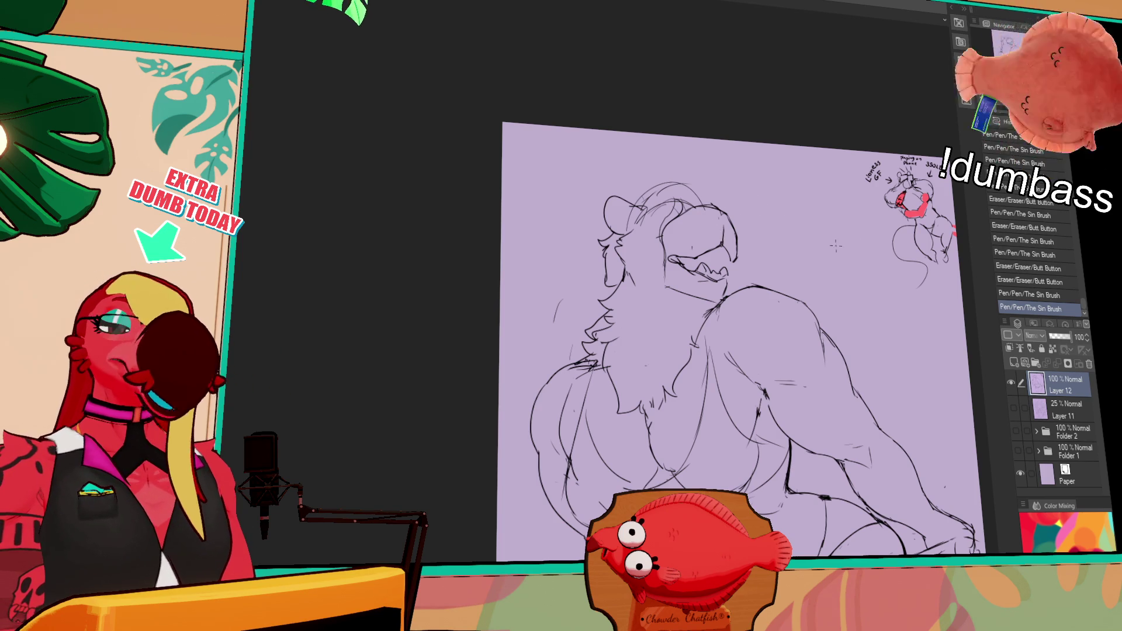
pyautogui.moveTo(720, 336); pyautogui.dragTo(744, 358)
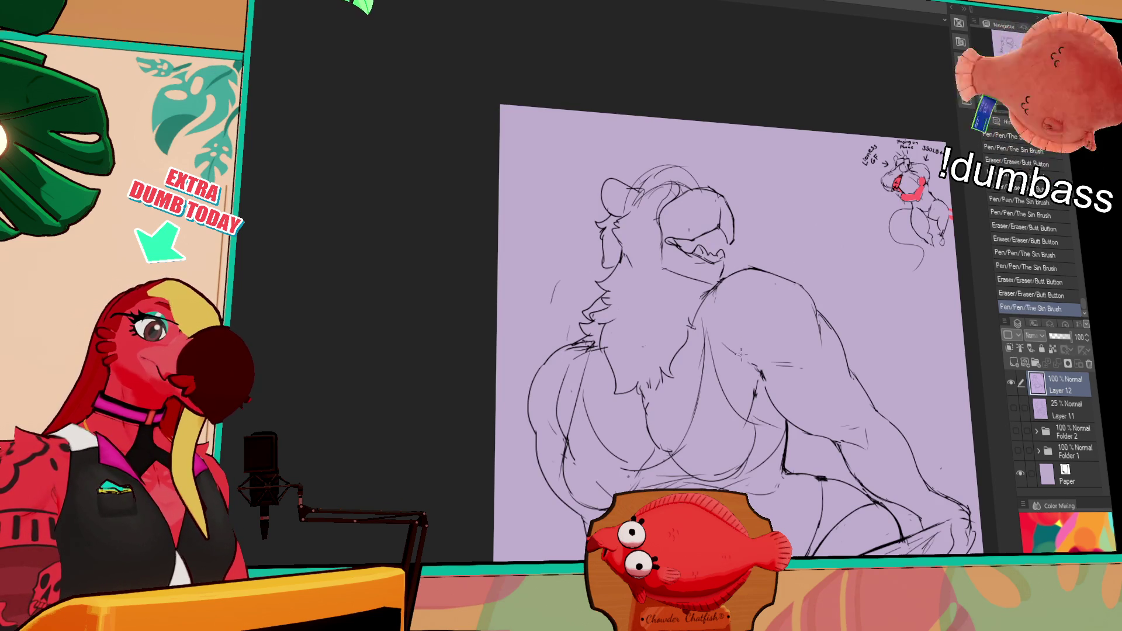
pyautogui.moveTo(551, 298); pyautogui.dragTo(564, 313)
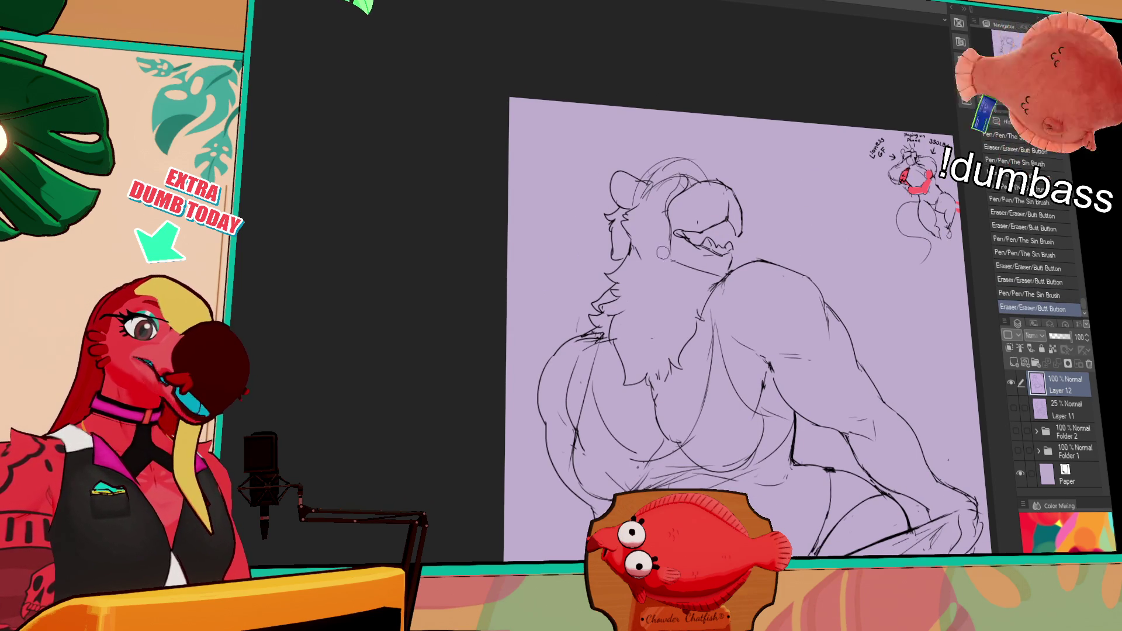
# Redraw the lines near the face and mouth, checking each stroke with undo and redo.
pyautogui.moveTo(643, 242); pyautogui.dragTo(637, 253)
pyautogui.hotkey('ctrl', 'z')
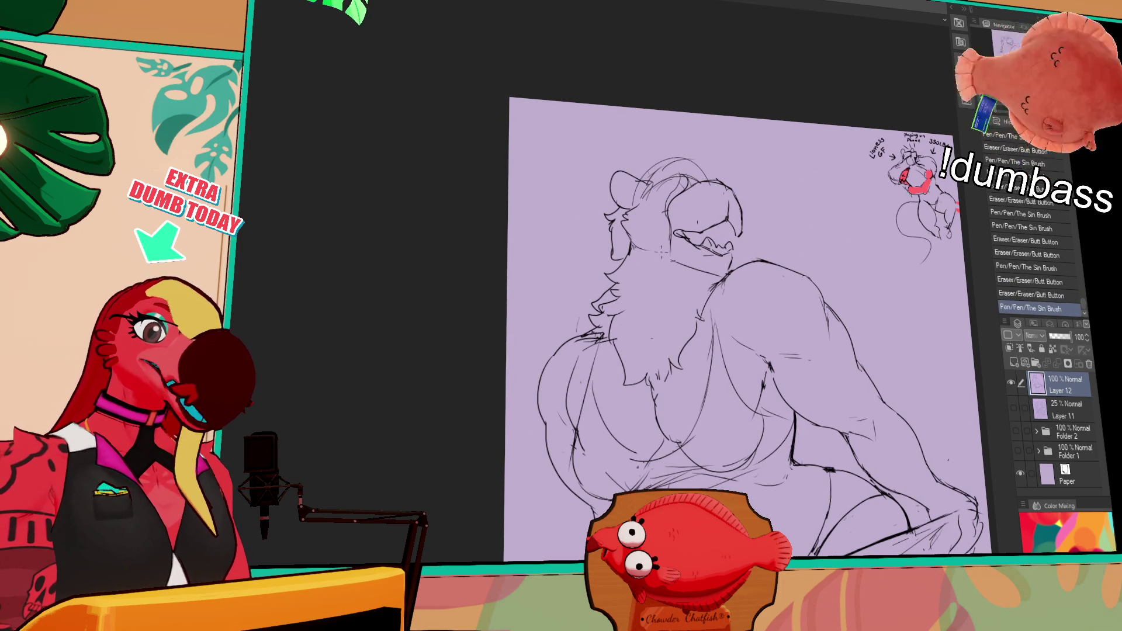
pyautogui.hotkey('ctrl', 'y')
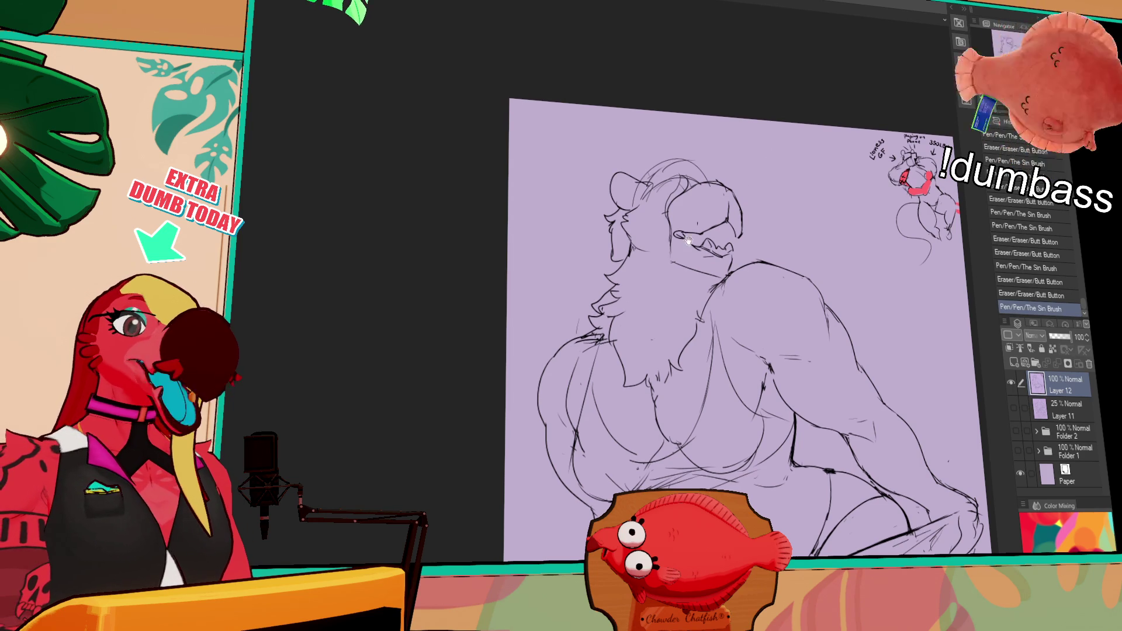
pyautogui.moveTo(642, 242); pyautogui.dragTo(629, 260)
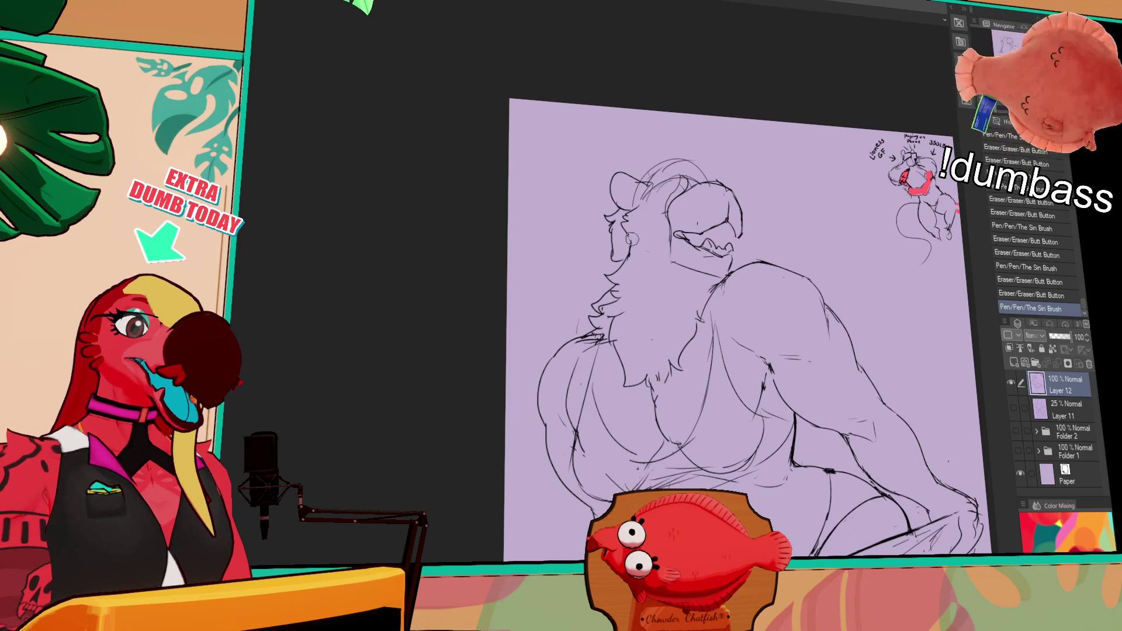
pyautogui.click(643, 249)
pyautogui.hotkey('ctrl', 'z')
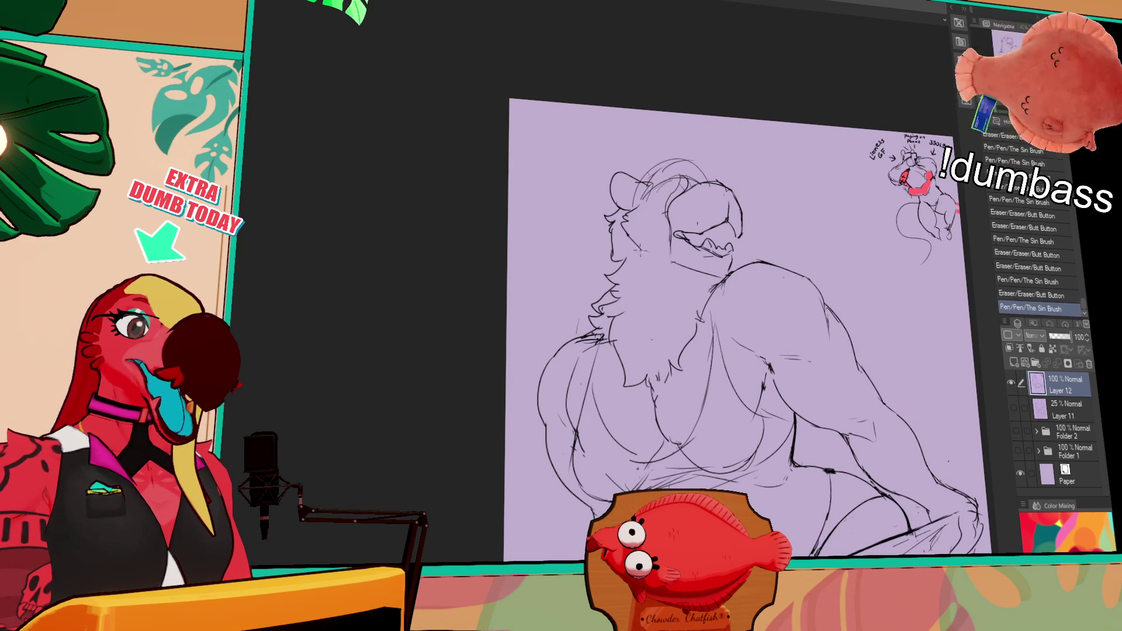
pyautogui.moveTo(640, 231)
pyautogui.mouseDown()
pyautogui.moveTo(621, 253)
pyautogui.moveTo(643, 272)
pyautogui.mouseUp()
pyautogui.hotkey('ctrl', 'z')
pyautogui.hotkey('ctrl', 'y')
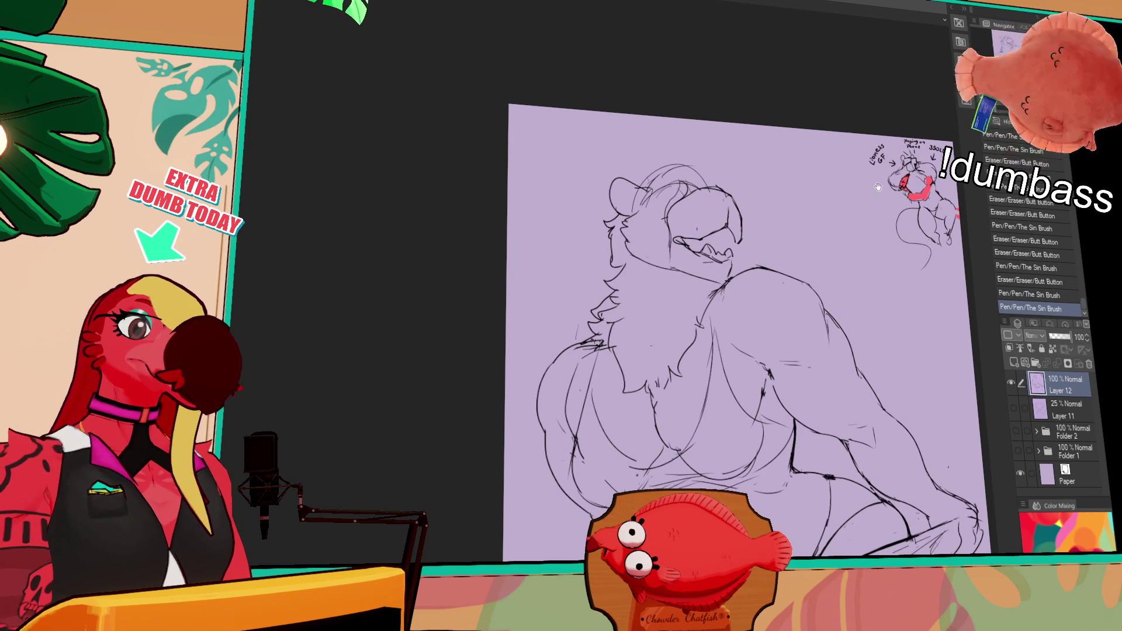
pyautogui.moveTo(677, 266)
pyautogui.mouseDown()
pyautogui.moveTo(656, 266)
pyautogui.moveTo(673, 266)
pyautogui.mouseUp()
pyautogui.moveTo(678, 263); pyautogui.dragTo(686, 264)
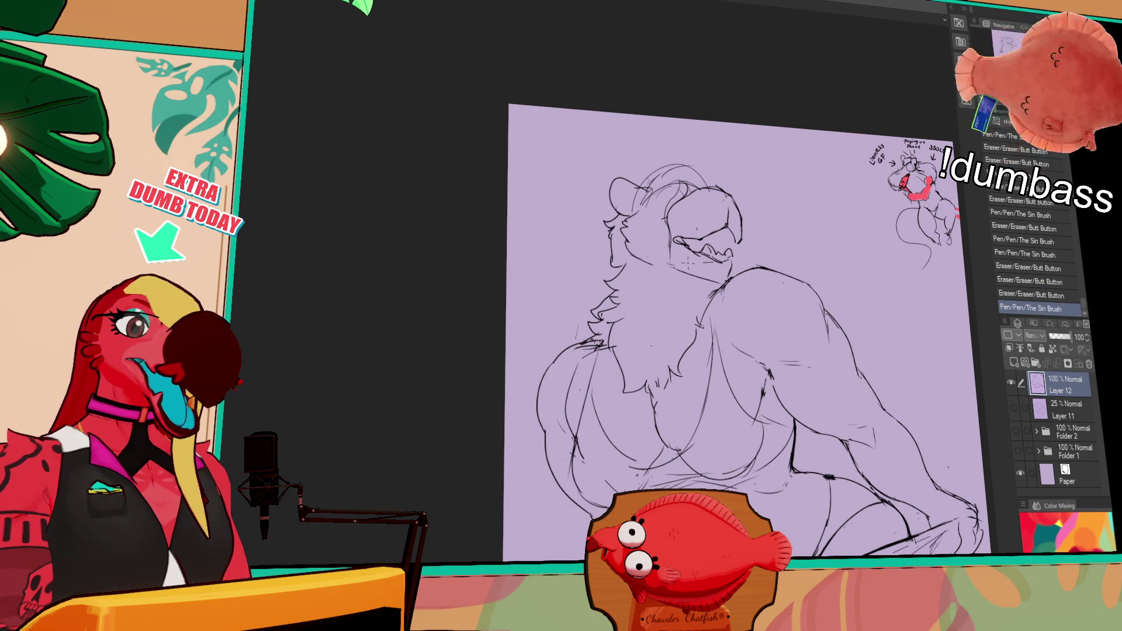
pyautogui.hotkey('ctrl', 'z')
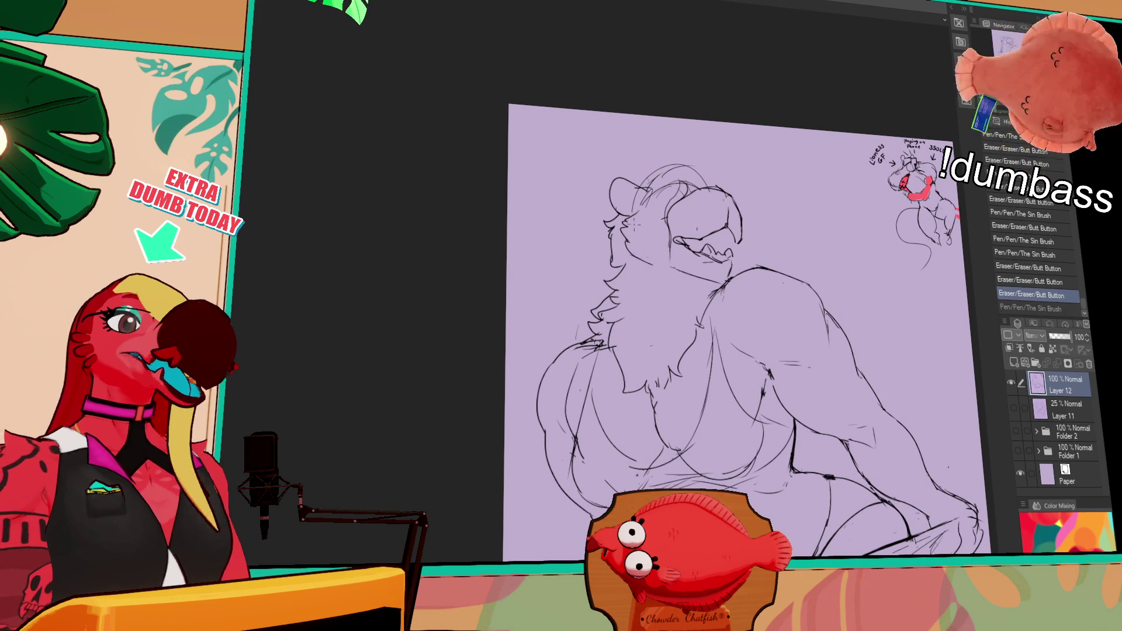
# Rework the line along the head's right side.
pyautogui.moveTo(740, 210)
pyautogui.mouseDown()
pyautogui.moveTo(743, 222)
pyautogui.moveTo(715, 186)
pyautogui.moveTo(732, 184)
pyautogui.moveTo(744, 220)
pyautogui.mouseUp()
pyautogui.moveTo(745, 210); pyautogui.dragTo(738, 241)
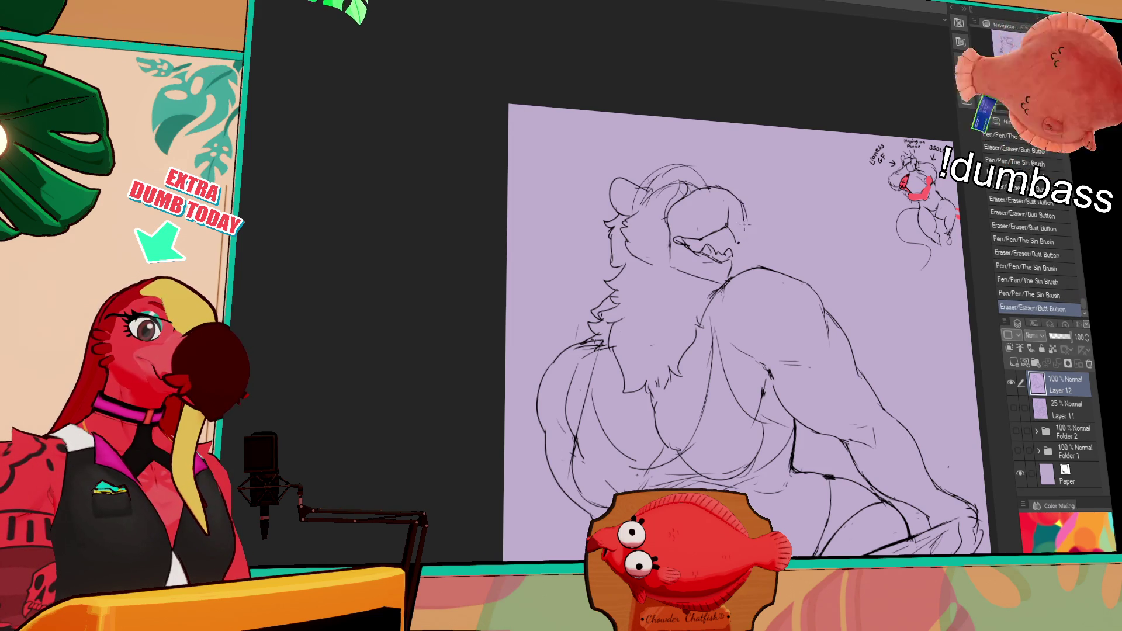
pyautogui.moveTo(743, 202)
pyautogui.mouseDown()
pyautogui.moveTo(746, 231)
pyautogui.moveTo(732, 245)
pyautogui.mouseUp()
pyautogui.hotkey('ctrl', 'z')
# Touch up the mouth lines, toggling the stroke off and on to compare.
pyautogui.moveTo(734, 238)
pyautogui.mouseDown()
pyautogui.moveTo(710, 241)
pyautogui.moveTo(736, 232)
pyautogui.moveTo(723, 233)
pyautogui.mouseUp()
pyautogui.hotkey('ctrl', 'z')
pyautogui.hotkey('ctrl', 'y')
pyautogui.hotkey('ctrl', 'z')
pyautogui.hotkey('ctrl', 'y')
pyautogui.hotkey('ctrl', 'z')
pyautogui.hotkey('ctrl', 'y')
pyautogui.hotkey('ctrl', 'z')
pyautogui.hotkey('ctrl', 'y')
# Add a small stroke near the mouth and compare it with undo/redo.
pyautogui.moveTo(704, 237); pyautogui.dragTo(740, 246)
pyautogui.hotkey('ctrl', 'z')
pyautogui.hotkey('ctrl', 'y')
pyautogui.hotkey('ctrl', 'z')
pyautogui.hotkey('ctrl', 'y')
pyautogui.hotkey('ctrl', 'z')
pyautogui.hotkey('ctrl', 'y')
# Redraw the head outline and retouch the muzzle strokes.
pyautogui.moveTo(725, 209); pyautogui.dragTo(736, 227)
pyautogui.moveTo(786, 200); pyautogui.dragTo(785, 211)
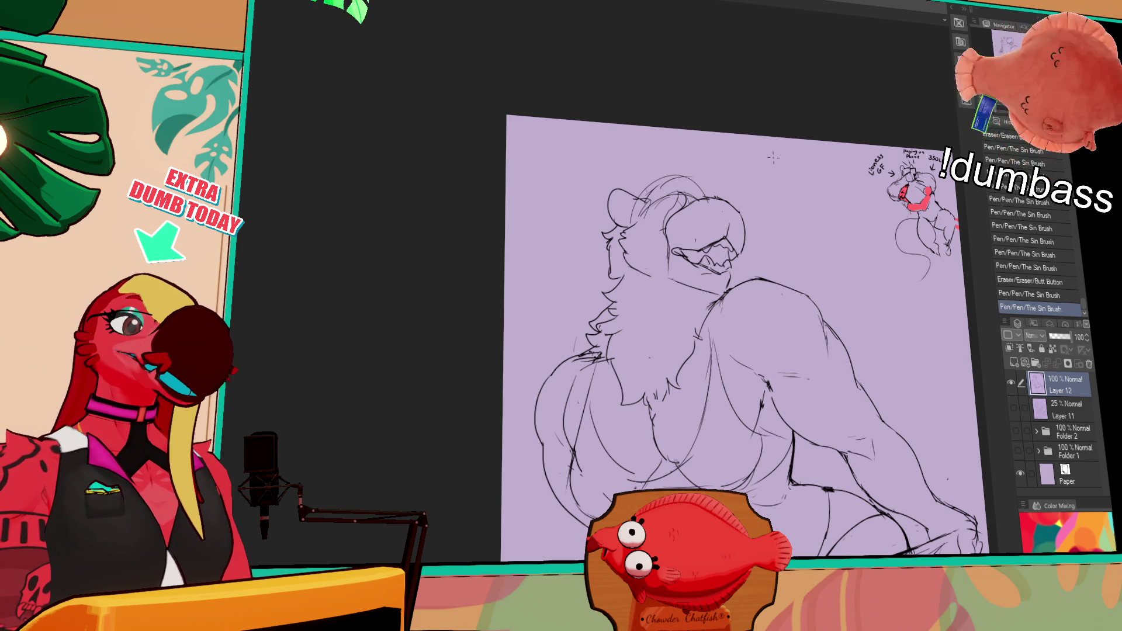
pyautogui.moveTo(713, 228)
pyautogui.mouseDown()
pyautogui.moveTo(728, 240)
pyautogui.moveTo(698, 253)
pyautogui.moveTo(735, 230)
pyautogui.moveTo(731, 241)
pyautogui.mouseUp()
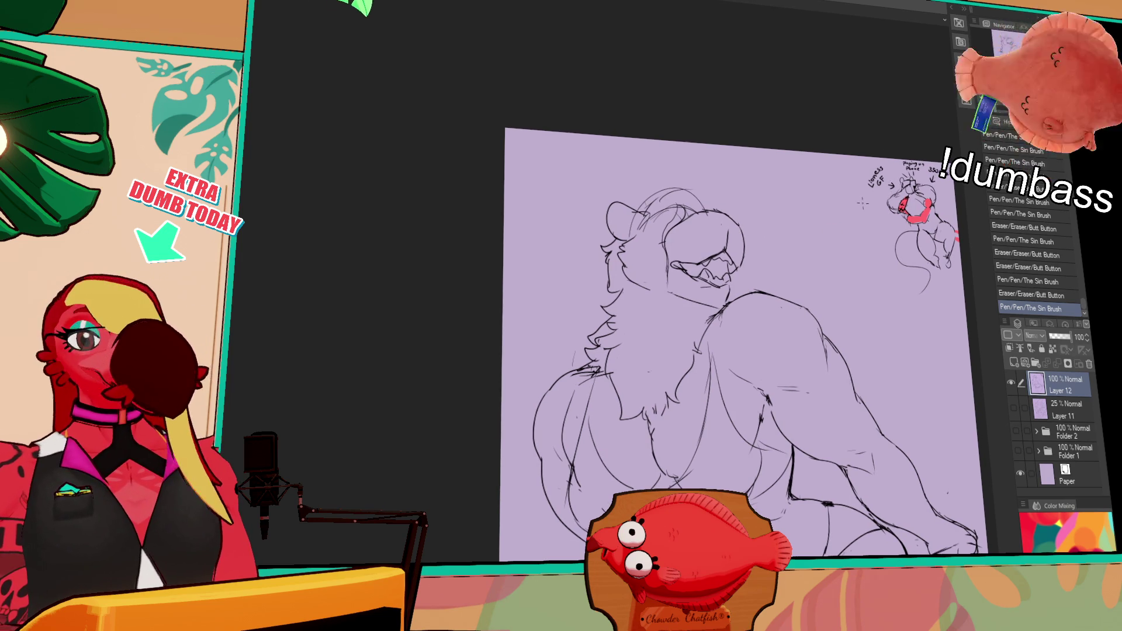
pyautogui.moveTo(718, 221)
pyautogui.mouseDown()
pyautogui.moveTo(729, 230)
pyautogui.moveTo(715, 233)
pyautogui.mouseUp()
pyautogui.moveTo(843, 193); pyautogui.dragTo(810, 233)
pyautogui.moveTo(716, 232)
pyautogui.mouseDown()
pyautogui.moveTo(730, 237)
pyautogui.moveTo(702, 228)
pyautogui.moveTo(719, 229)
pyautogui.moveTo(721, 211)
pyautogui.moveTo(734, 232)
pyautogui.mouseUp()
pyautogui.hotkey('ctrl', 'z')
# Restore the last muzzle stroke and erase a bit of the muzzle line.
pyautogui.hotkey('ctrl', 'z')
pyautogui.hotkey('ctrl', 'y')
pyautogui.hotkey('ctrl', 'z')
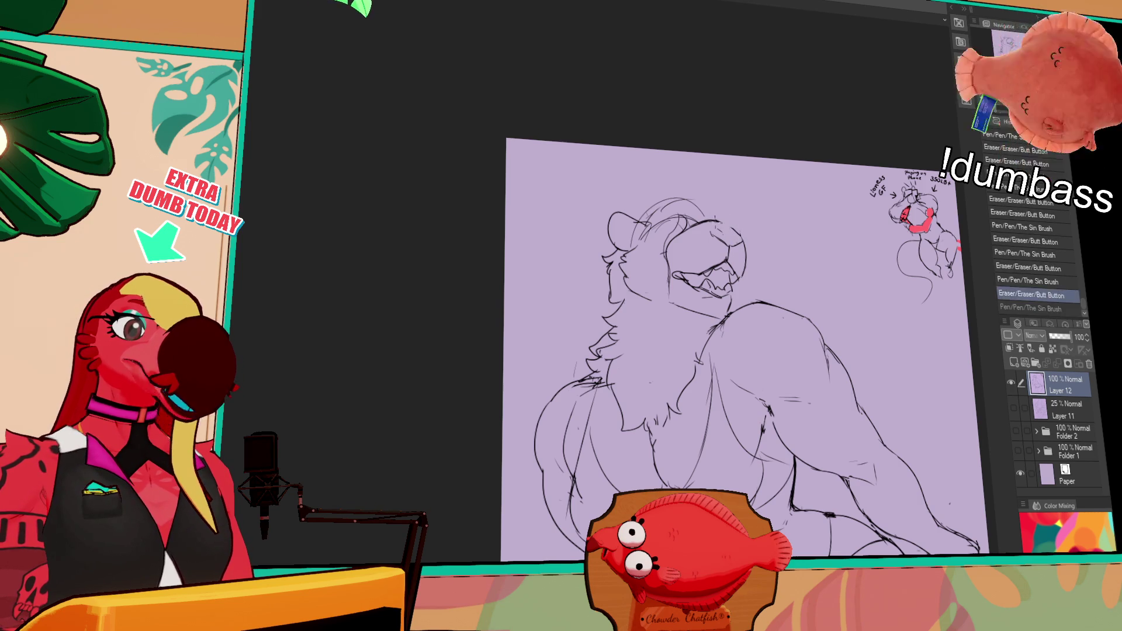
pyautogui.hotkey('ctrl', 'y')
pyautogui.hotkey('ctrl', 'z')
pyautogui.hotkey('ctrl', 'y')
pyautogui.hotkey('ctrl', 'z')
pyautogui.hotkey('ctrl', 'y')
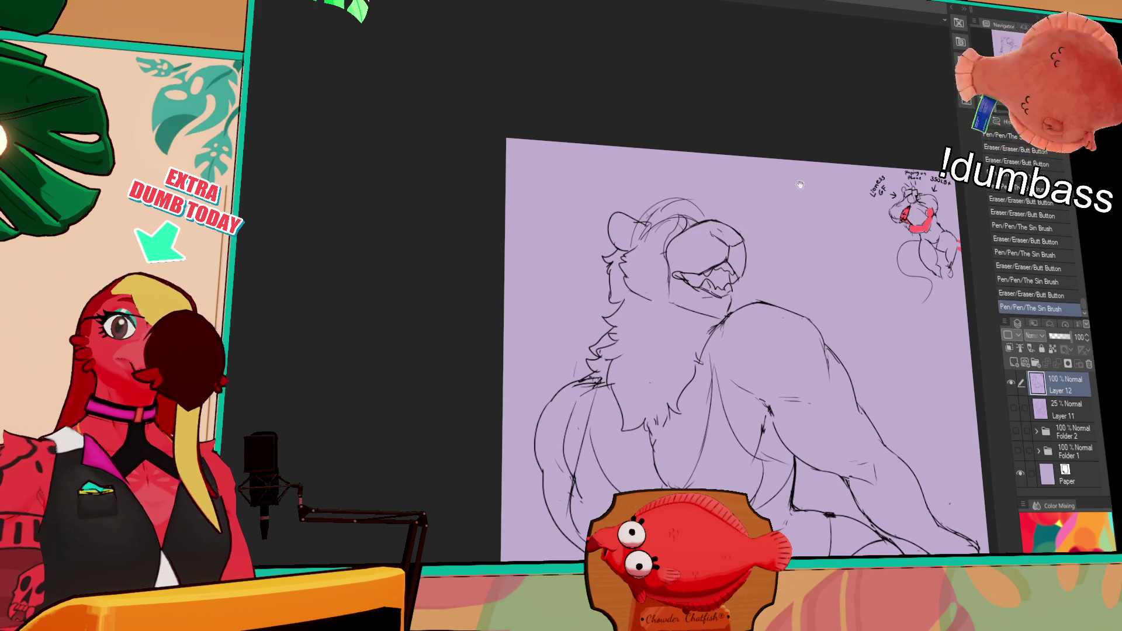
pyautogui.moveTo(819, 206); pyautogui.dragTo(810, 211)
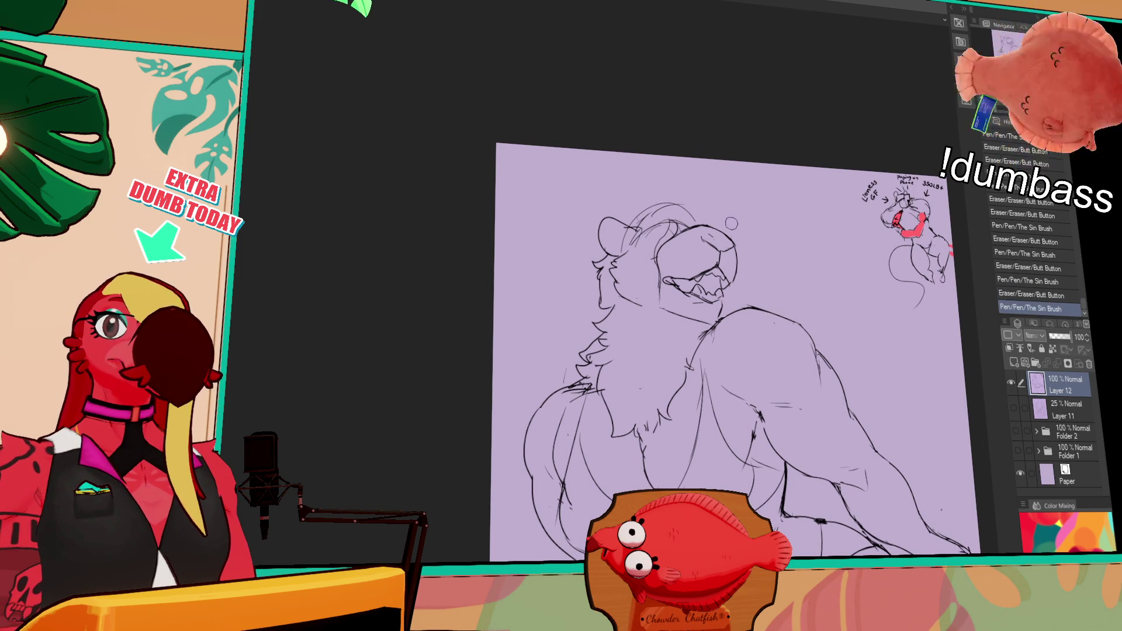
pyautogui.moveTo(701, 247); pyautogui.dragTo(710, 234)
pyautogui.moveTo(707, 235); pyautogui.dragTo(731, 231)
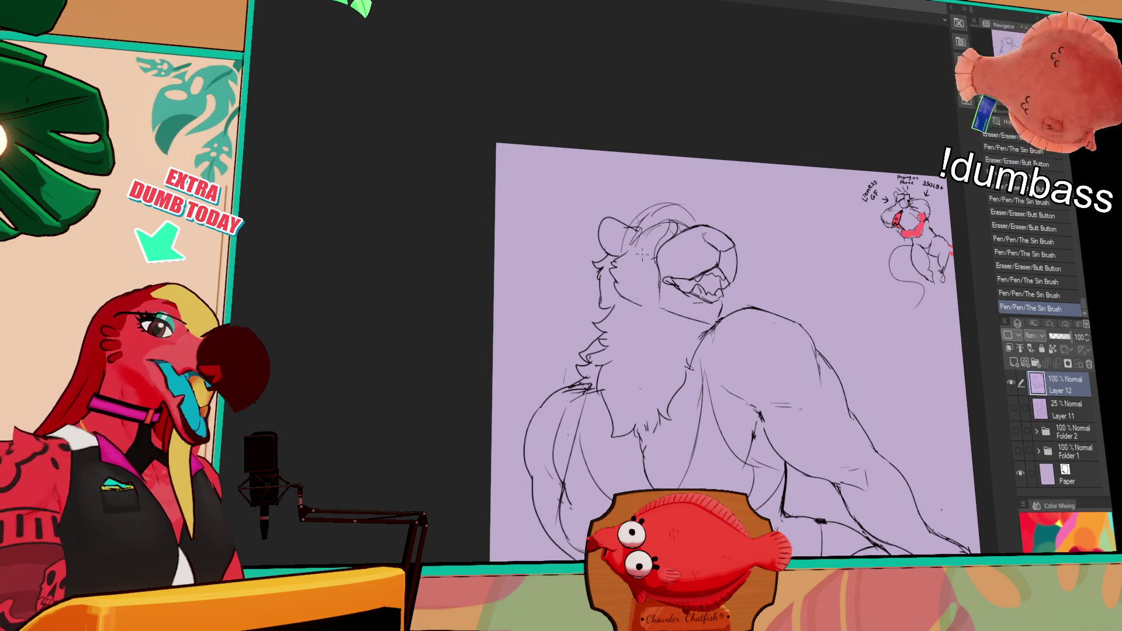
# Erase stray lines near the left shoulder and the lower-left chest.
pyautogui.moveTo(783, 341); pyautogui.dragTo(788, 277)
pyautogui.moveTo(587, 408)
pyautogui.mouseDown()
pyautogui.moveTo(592, 395)
pyautogui.moveTo(569, 425)
pyautogui.moveTo(588, 398)
pyautogui.mouseUp()
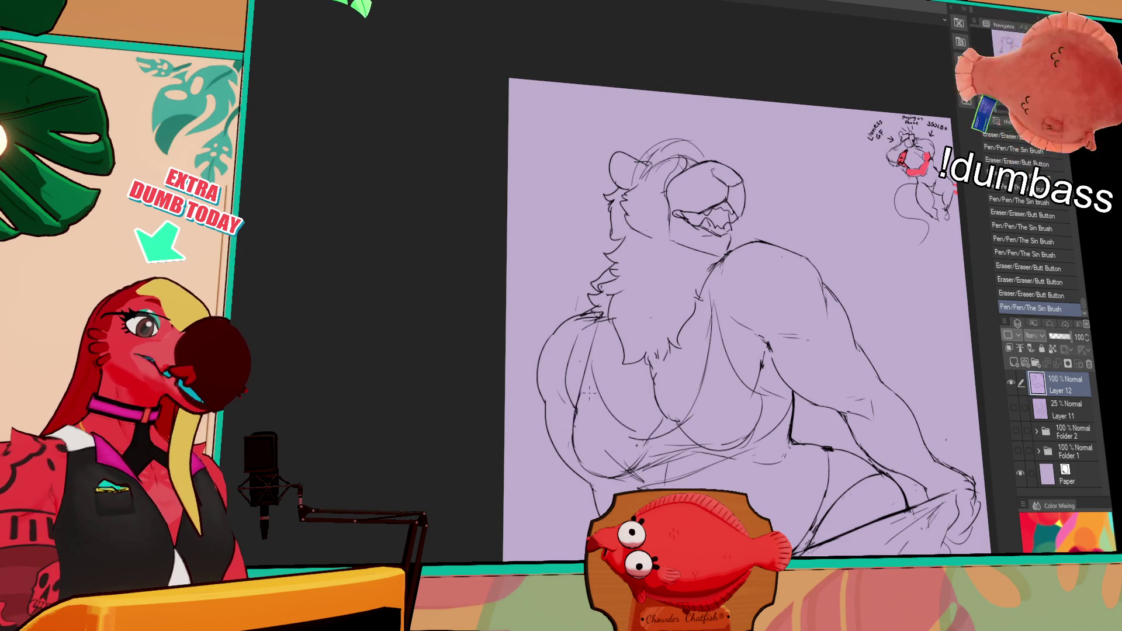
pyautogui.moveTo(612, 468)
pyautogui.mouseDown()
pyautogui.moveTo(608, 449)
pyautogui.moveTo(631, 453)
pyautogui.moveTo(611, 465)
pyautogui.moveTo(626, 456)
pyautogui.mouseUp()
pyautogui.hotkey('ctrl', 'z')
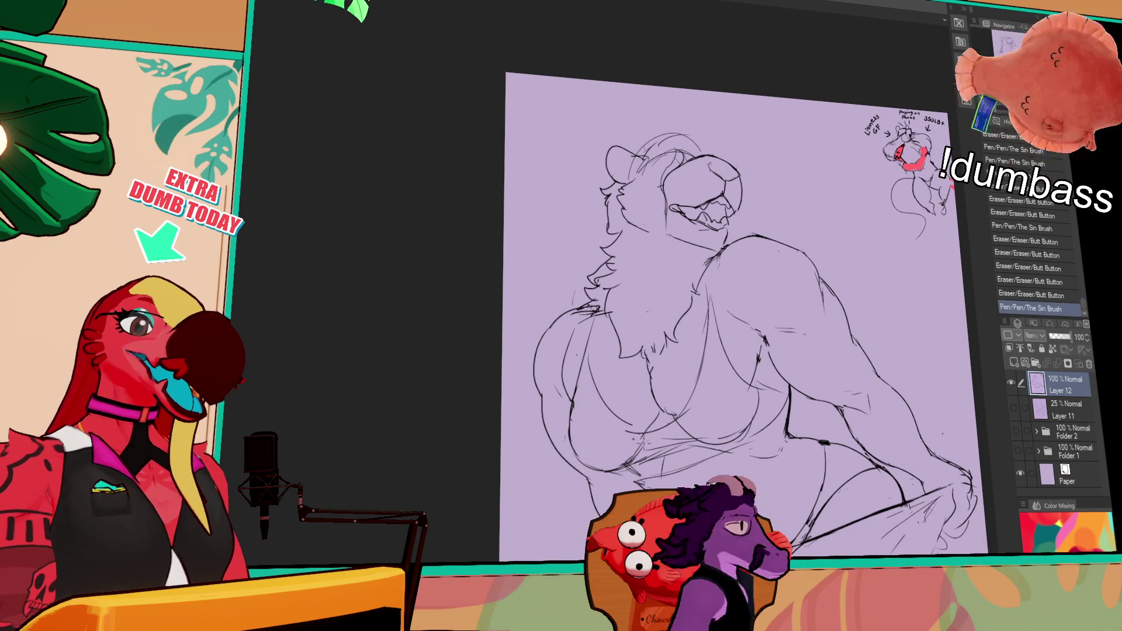
pyautogui.hotkey('ctrl', 'y')
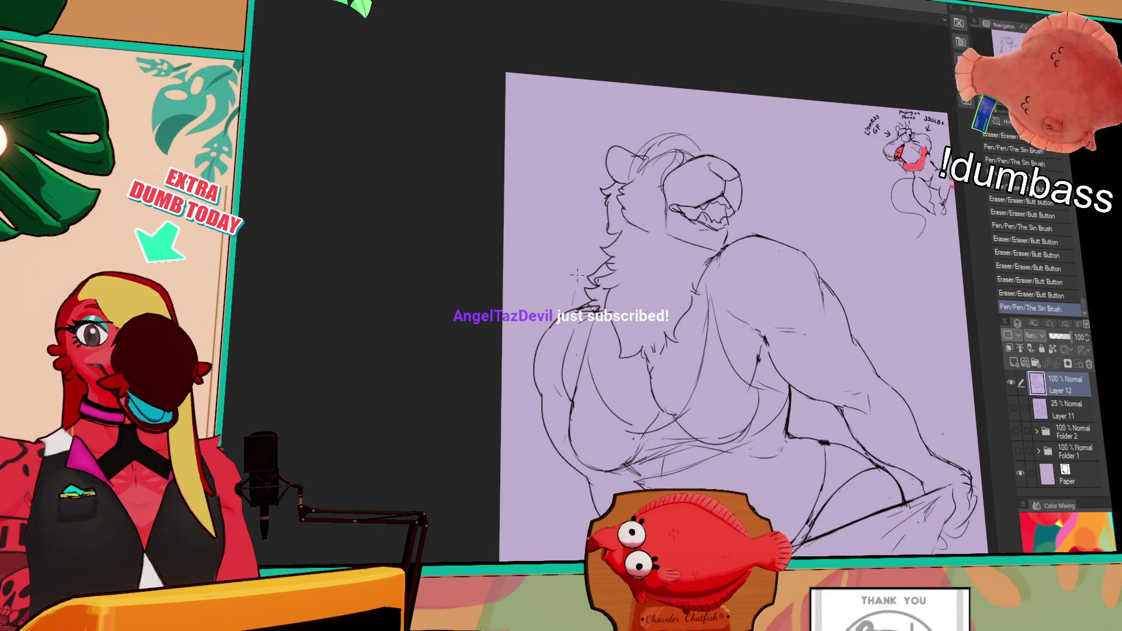
pyautogui.scroll(-2, 836, 263)
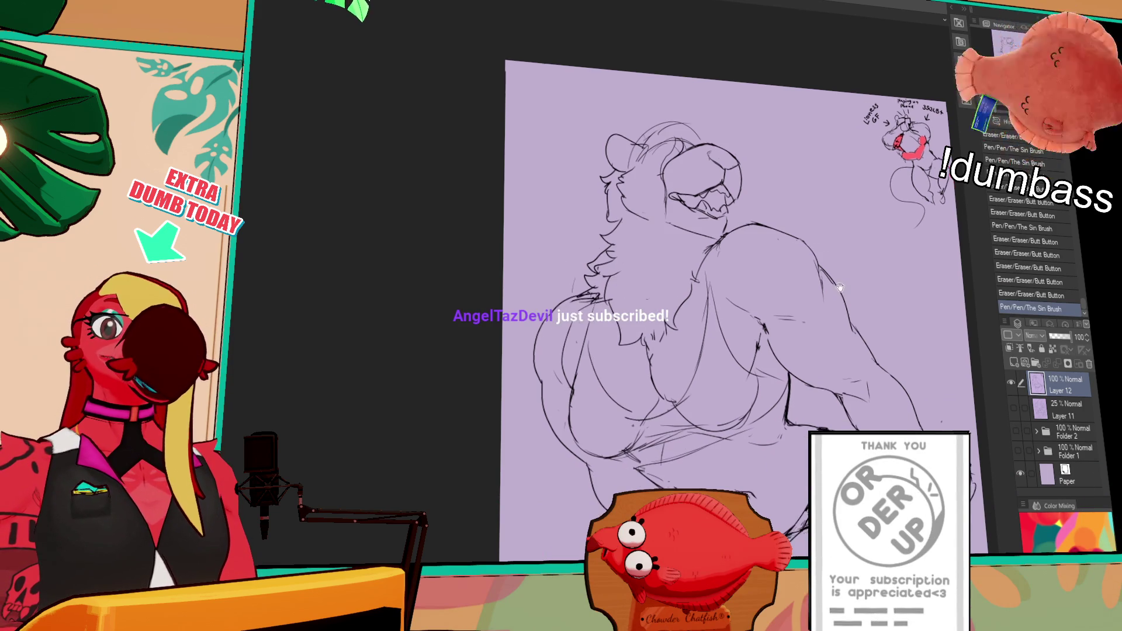
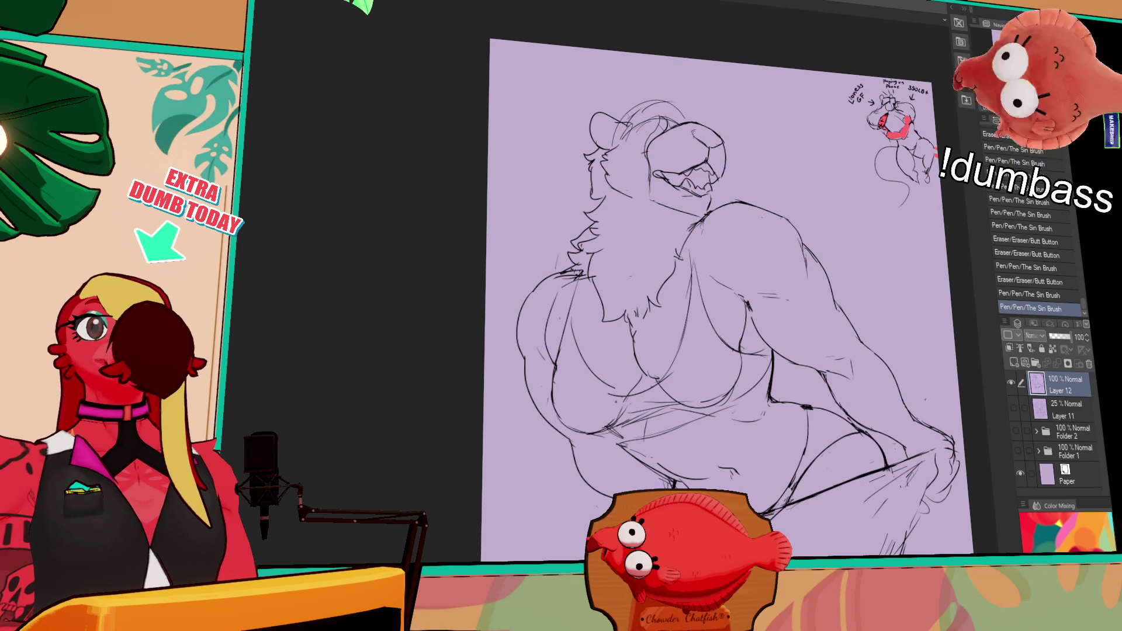
# Ink short clean strokes along the lioness's arm, keeping a stroke after undoing and redoing it.
pyautogui.moveTo(780, 59)
pyautogui.mouseDown()
pyautogui.moveTo(667, 364)
pyautogui.moveTo(653, 353)
pyautogui.moveTo(680, 362)
pyautogui.moveTo(650, 348)
pyautogui.mouseUp()
pyautogui.hotkey('ctrl', 'z')
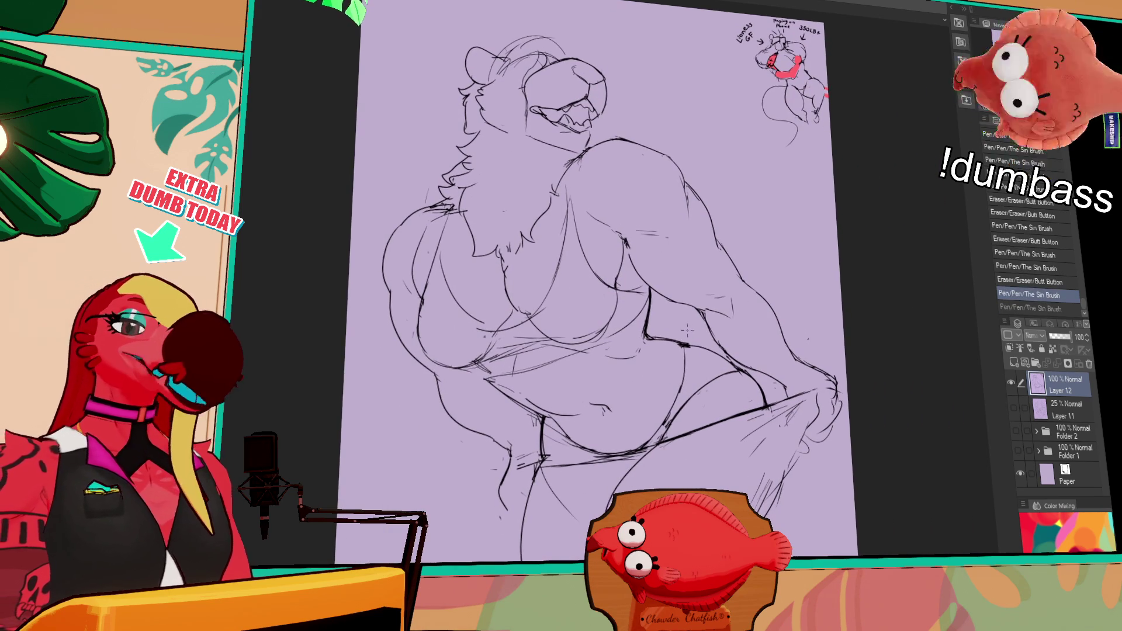
pyautogui.hotkey('ctrl', 'y')
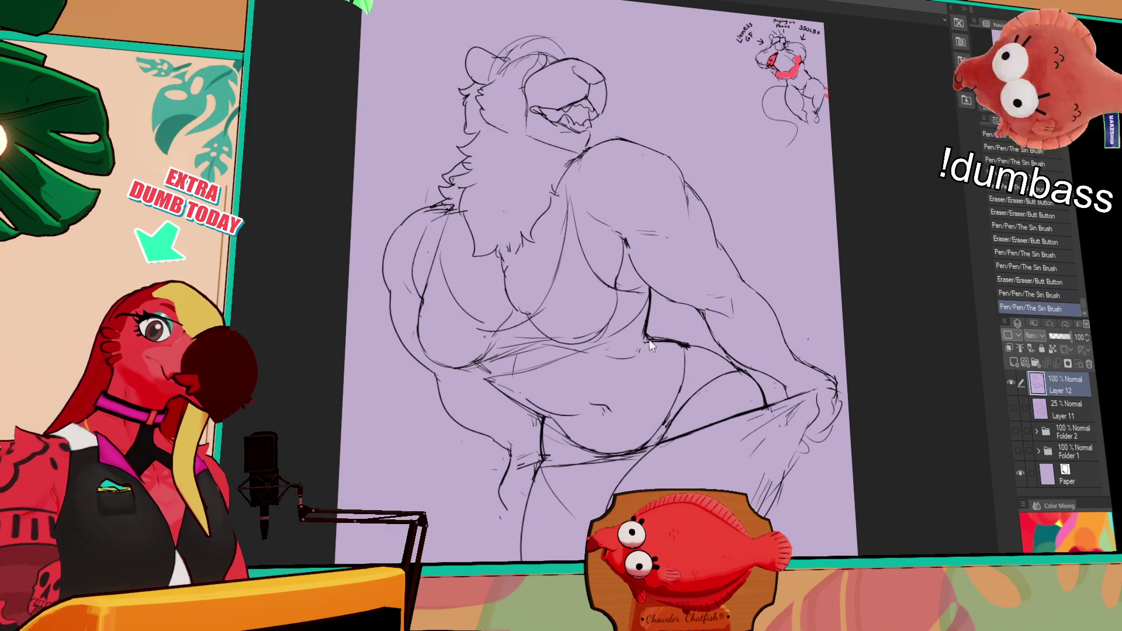
pyautogui.moveTo(698, 241); pyautogui.dragTo(673, 184)
pyautogui.moveTo(650, 288); pyautogui.dragTo(666, 281)
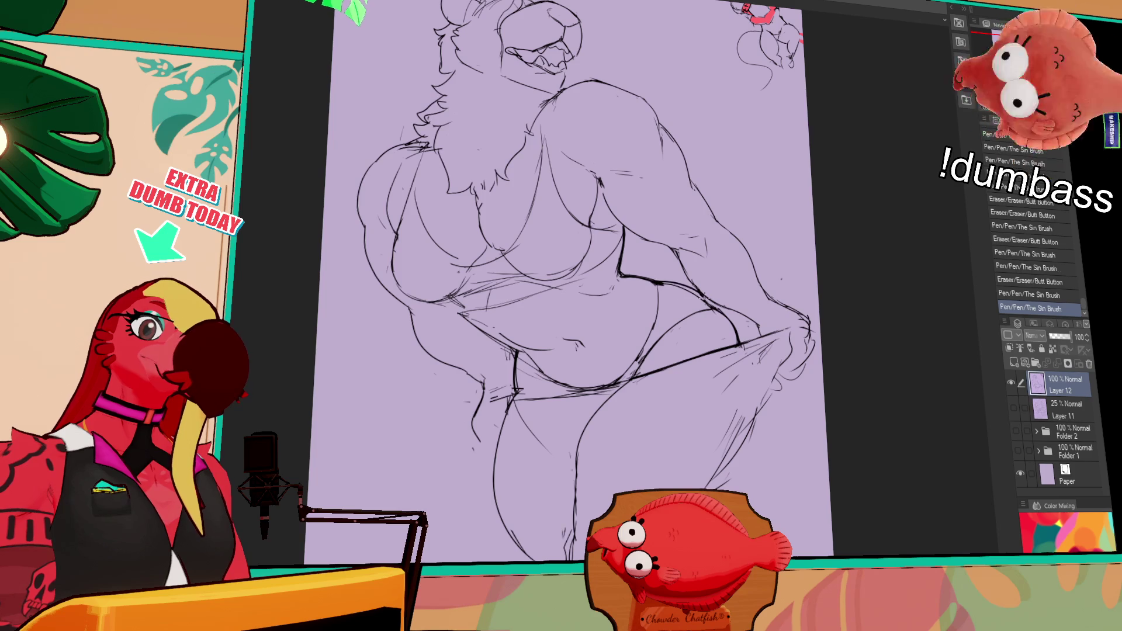
pyautogui.scroll(-2, 734, 360)
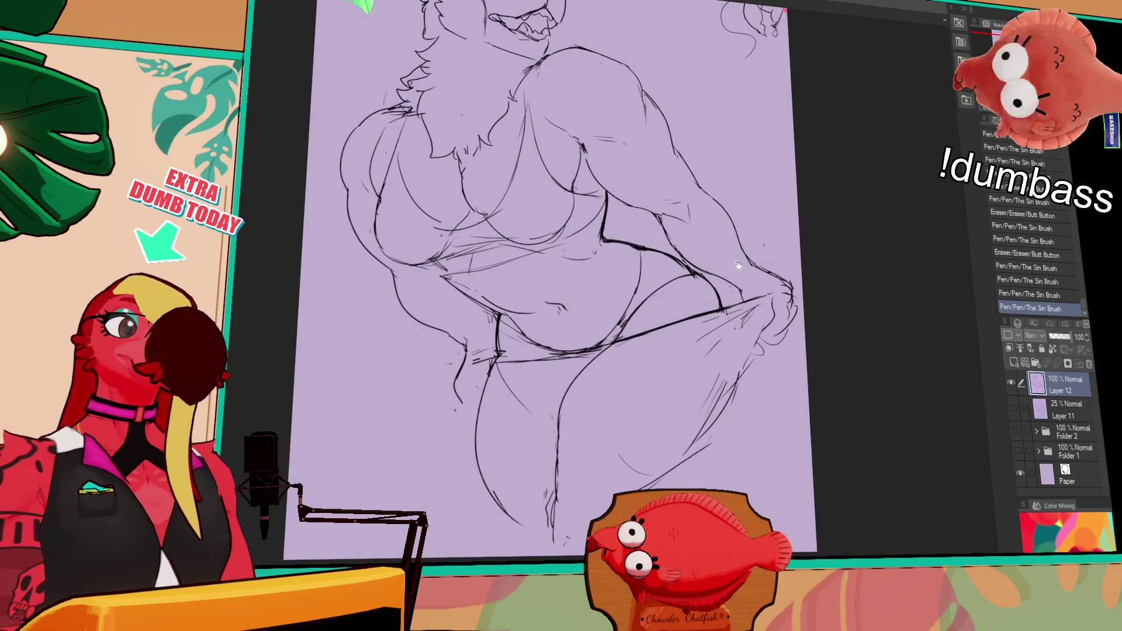
pyautogui.scroll(3, 734, 359)
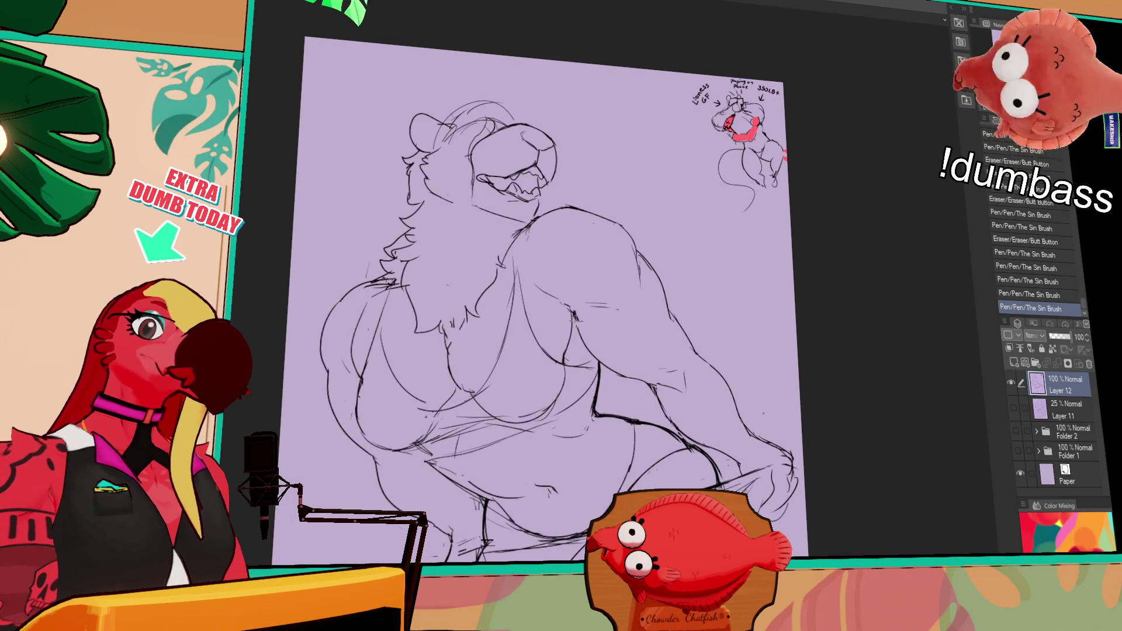
pyautogui.moveTo(634, 354)
pyautogui.mouseDown()
pyautogui.moveTo(649, 367)
pyautogui.moveTo(637, 374)
pyautogui.mouseUp()
pyautogui.moveTo(643, 370); pyautogui.dragTo(653, 365)
pyautogui.scroll(1, 807, 313)
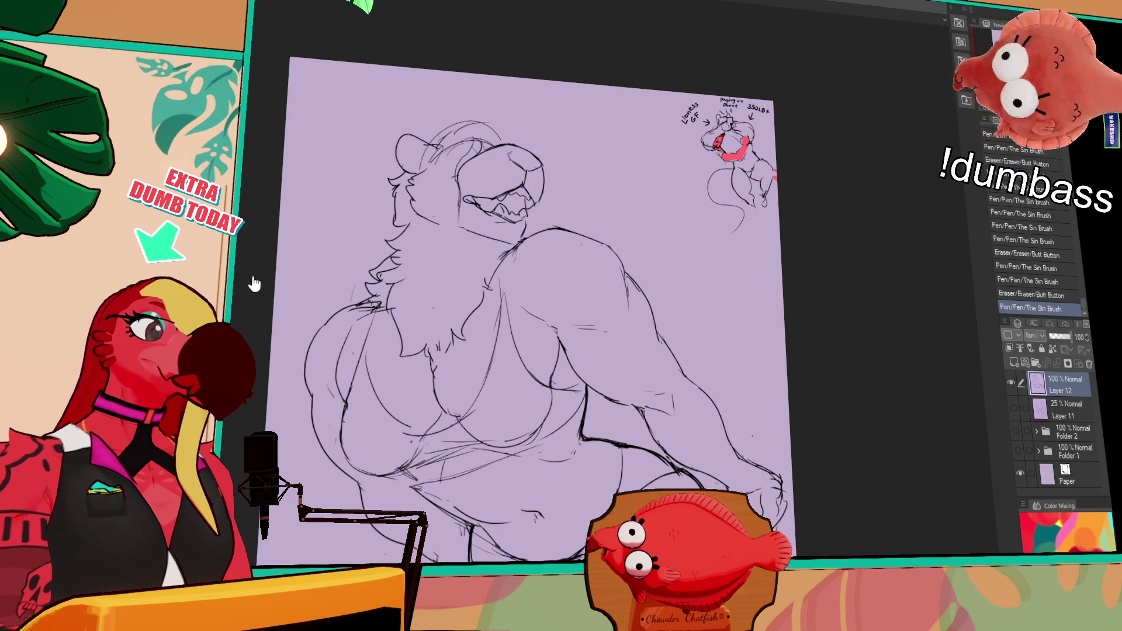
# Ink the lines around the lioness's belly and lower belly.
pyautogui.moveTo(754, 315); pyautogui.dragTo(743, 257)
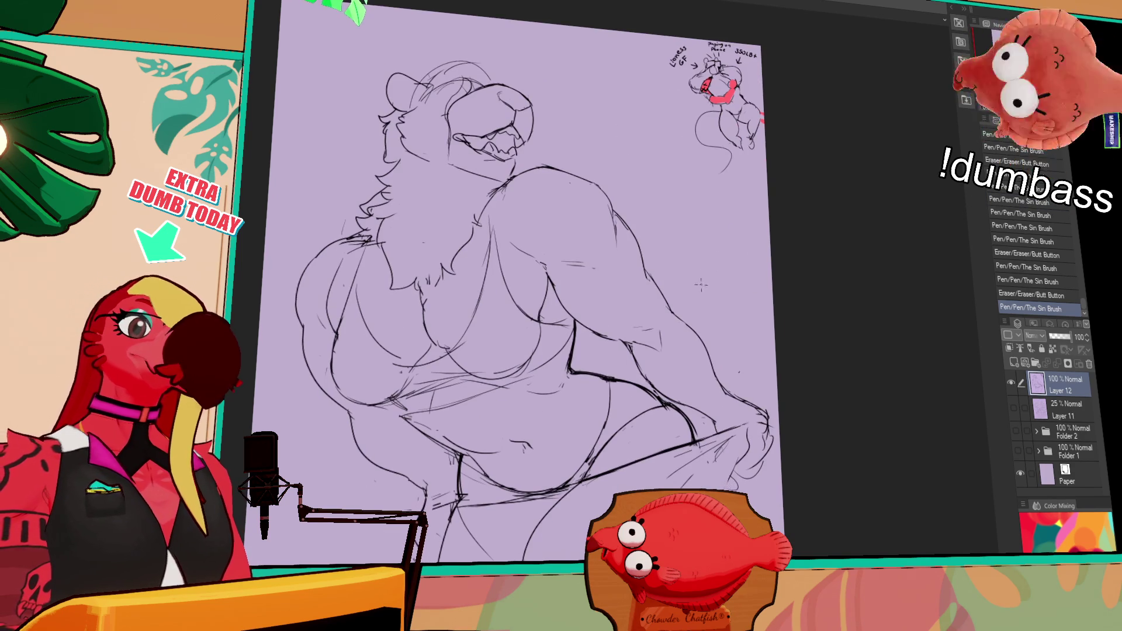
pyautogui.moveTo(553, 403); pyautogui.dragTo(558, 444)
pyautogui.moveTo(479, 457)
pyautogui.mouseDown()
pyautogui.moveTo(490, 479)
pyautogui.moveTo(524, 484)
pyautogui.mouseUp()
pyautogui.moveTo(652, 348)
pyautogui.mouseDown()
pyautogui.moveTo(690, 351)
pyautogui.moveTo(760, 328)
pyautogui.mouseUp()
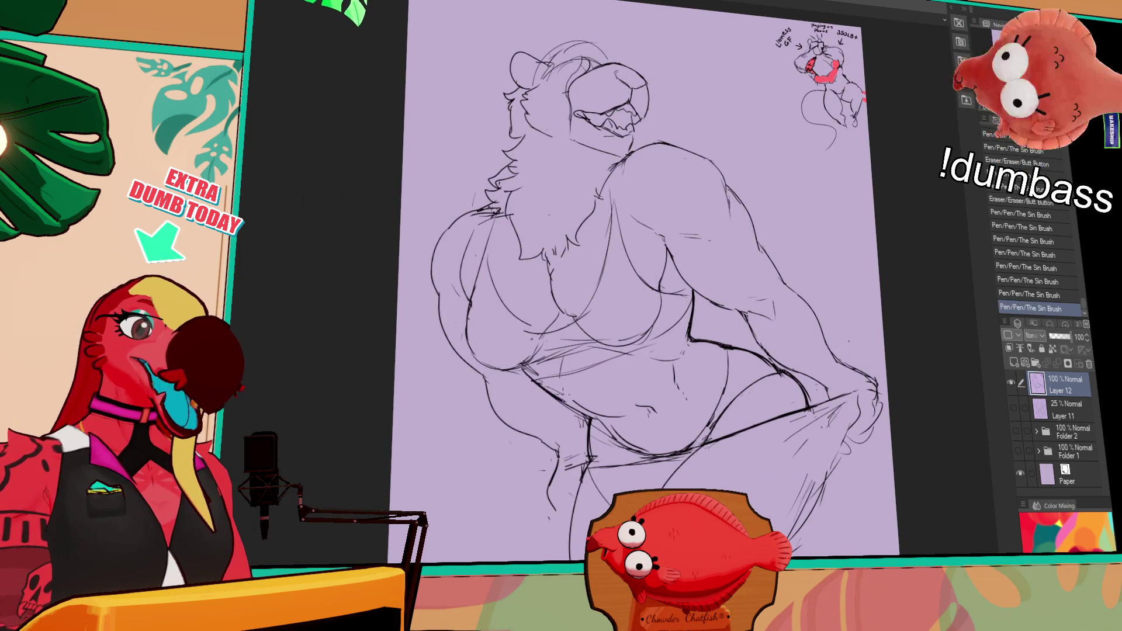
pyautogui.moveTo(620, 305); pyautogui.dragTo(634, 387)
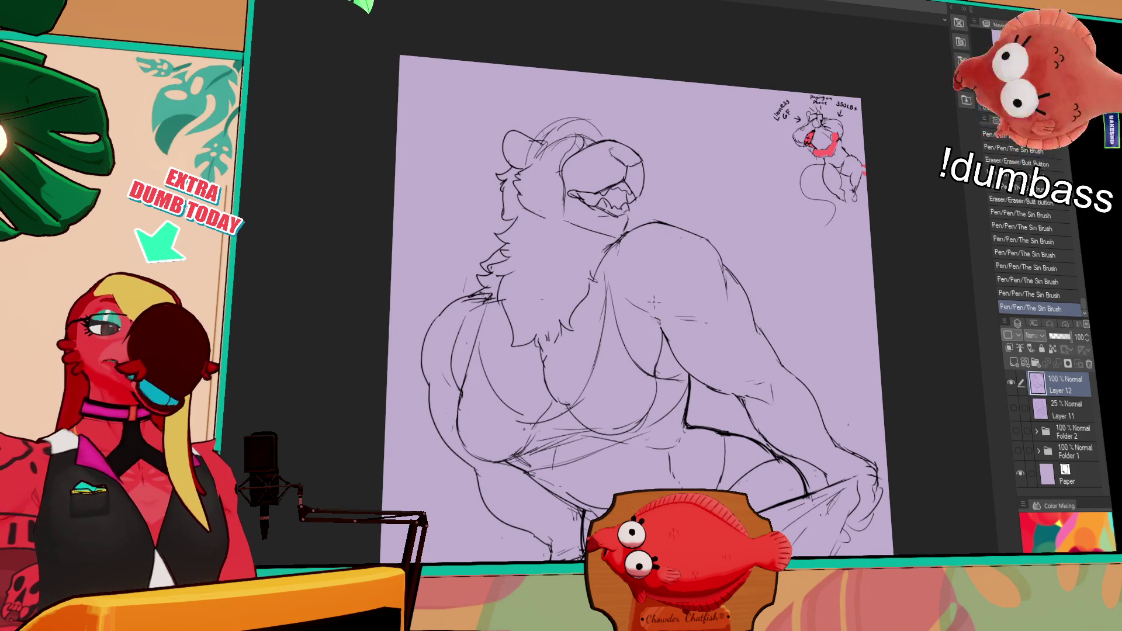
pyautogui.scroll(-1, 641, 353)
# Erase and redraw short ink lines on the chest.
pyautogui.moveTo(544, 360)
pyautogui.mouseDown()
pyautogui.moveTo(567, 386)
pyautogui.moveTo(558, 380)
pyautogui.moveTo(553, 402)
pyautogui.moveTo(533, 401)
pyautogui.mouseUp()
pyautogui.hotkey('ctrl', 'z')
pyautogui.moveTo(541, 393); pyautogui.dragTo(532, 400)
pyautogui.moveTo(547, 377); pyautogui.dragTo(560, 403)
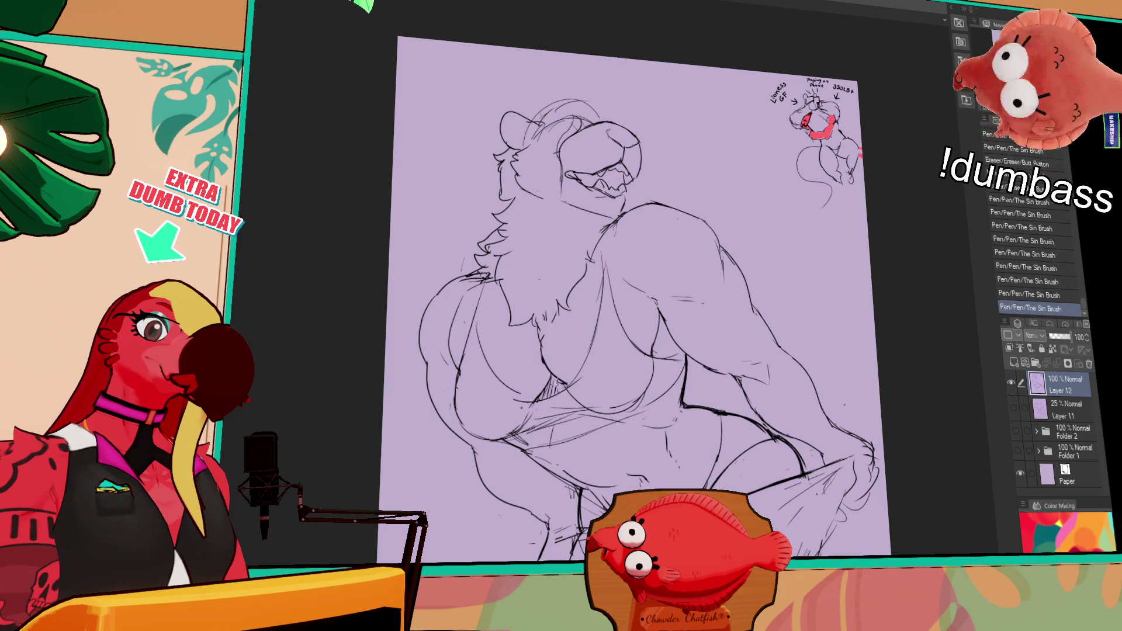
# Redraw the stroke at the lioness's brow.
pyautogui.moveTo(665, 142); pyautogui.dragTo(663, 215)
pyautogui.hotkey('ctrl', 'z')
pyautogui.moveTo(549, 217); pyautogui.dragTo(574, 209)
pyautogui.moveTo(634, 269); pyautogui.dragTo(737, 286)
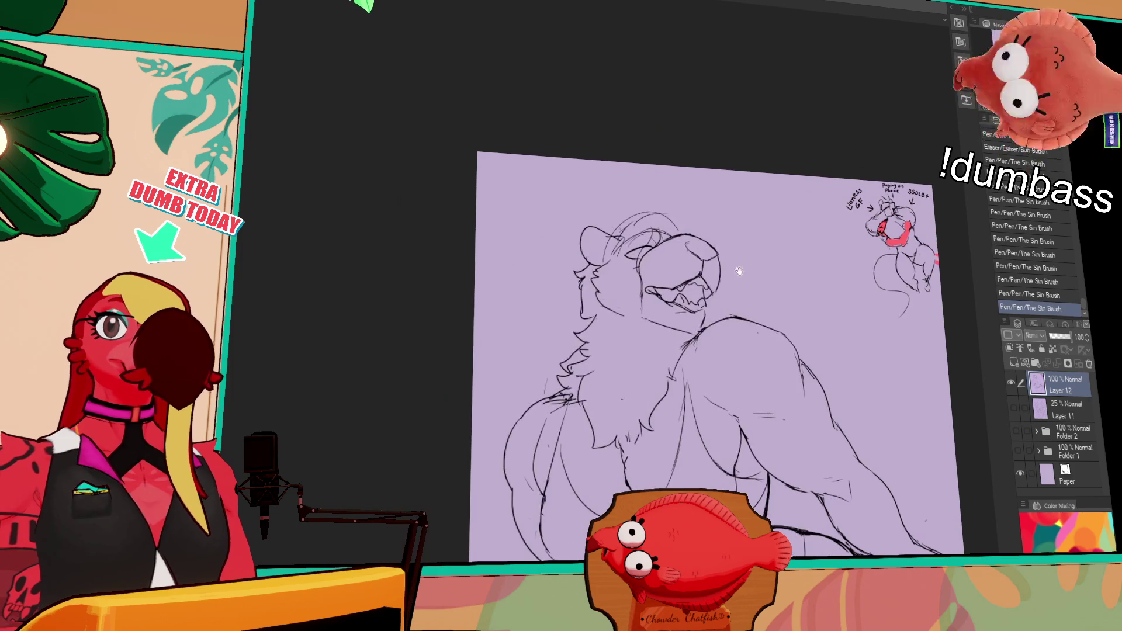
# Ink the lioness's eye and erase sketch lines on top of her head.
pyautogui.moveTo(731, 239); pyautogui.dragTo(745, 244)
pyautogui.moveTo(640, 258); pyautogui.dragTo(665, 249)
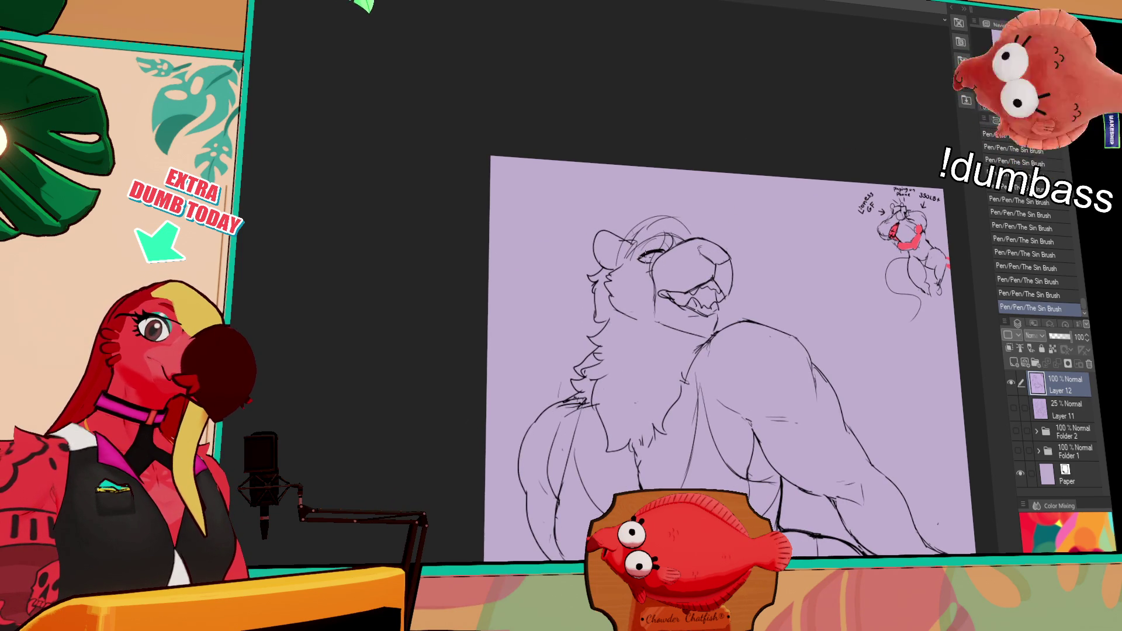
pyautogui.hotkey('ctrl', 'z')
pyautogui.hotkey('ctrl', 'y')
pyautogui.moveTo(625, 231); pyautogui.dragTo(701, 211)
# Erase and redraw the mouth, finishing with a dark mouth line.
pyautogui.moveTo(675, 280); pyautogui.dragTo(701, 294)
pyautogui.moveTo(681, 284)
pyautogui.mouseDown()
pyautogui.moveTo(696, 297)
pyautogui.moveTo(715, 274)
pyautogui.mouseUp()
pyautogui.moveTo(767, 418); pyautogui.dragTo(786, 417)
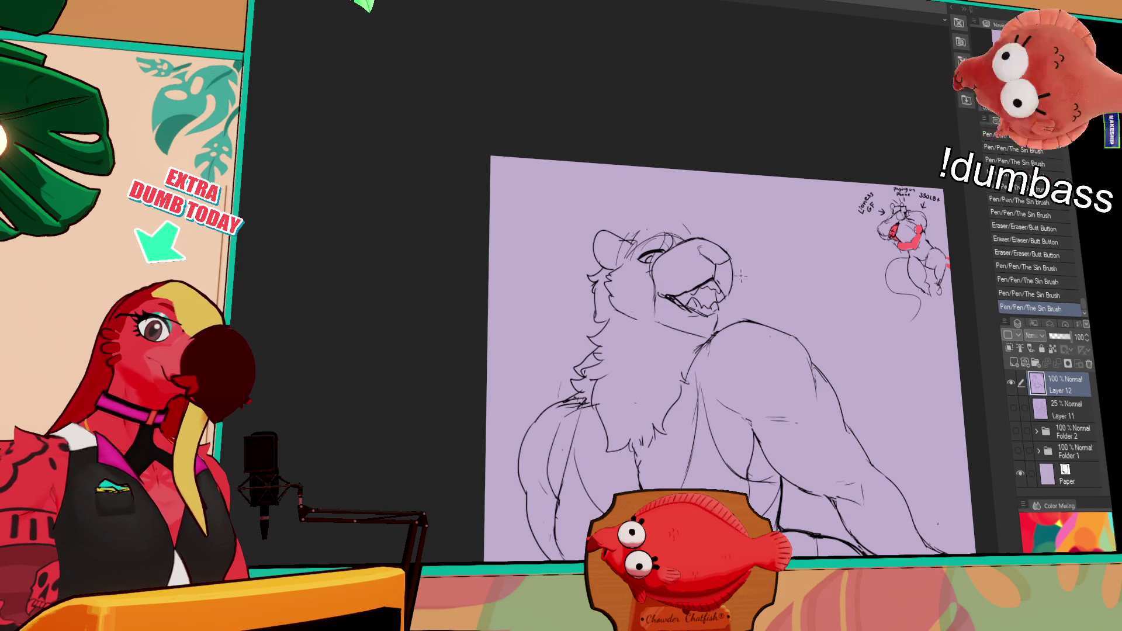
pyautogui.moveTo(658, 290); pyautogui.dragTo(678, 303)
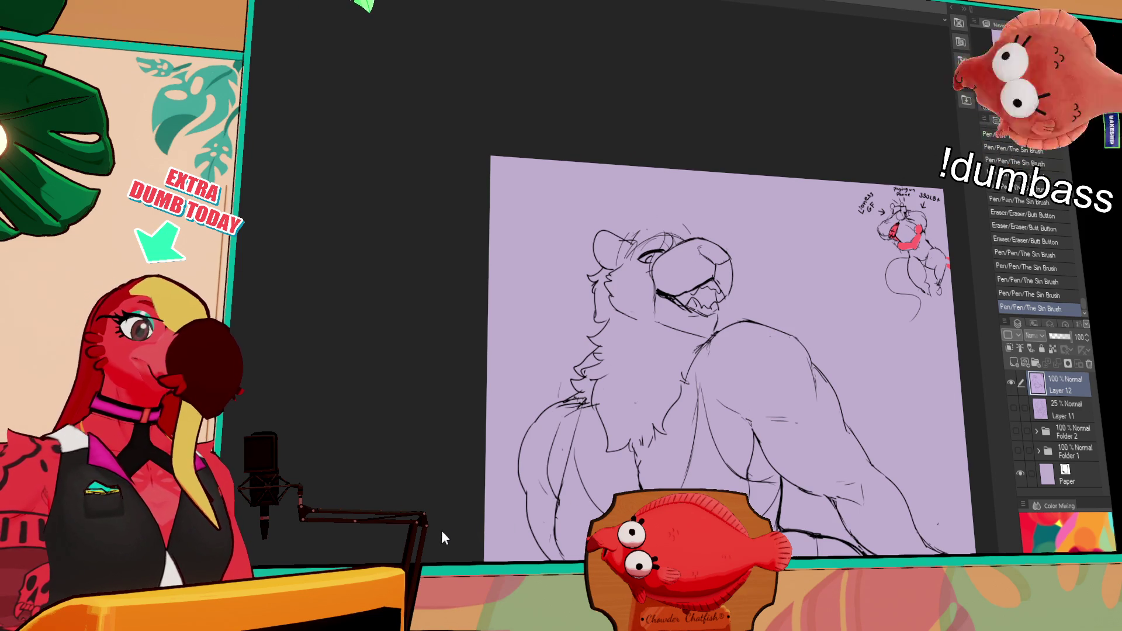
pyautogui.moveTo(767, 306); pyautogui.dragTo(730, 285)
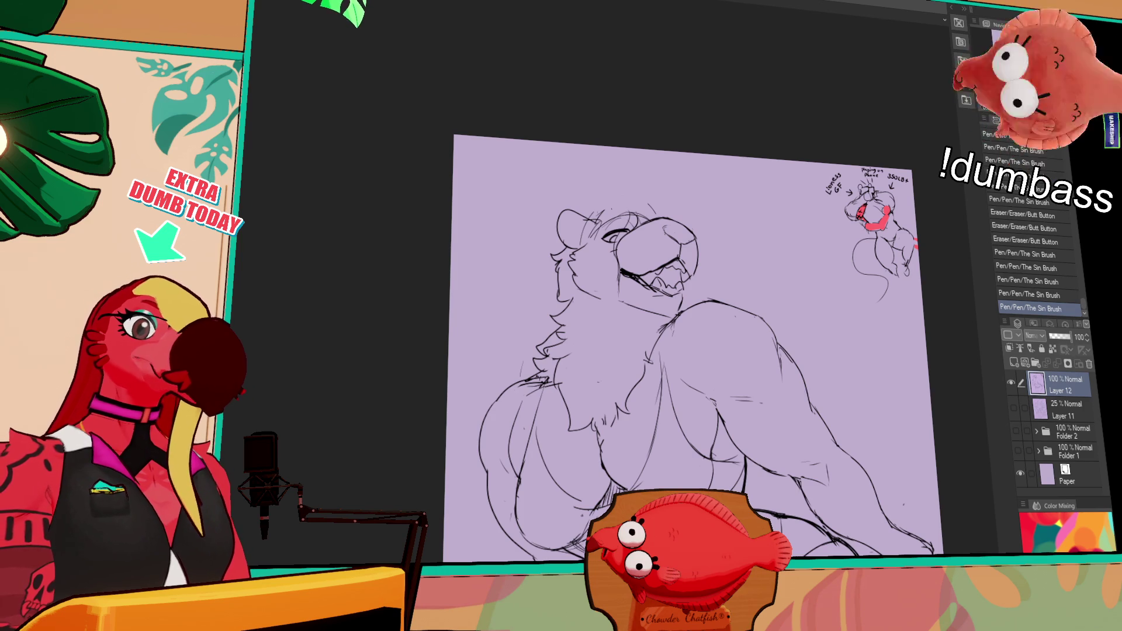
# Draw the outline of the lioness's ear.
pyautogui.moveTo(590, 221)
pyautogui.mouseDown()
pyautogui.moveTo(612, 196)
pyautogui.moveTo(614, 211)
pyautogui.moveTo(611, 194)
pyautogui.moveTo(676, 188)
pyautogui.moveTo(711, 264)
pyautogui.mouseUp()
pyautogui.hotkey('ctrl', 'z')
pyautogui.hotkey('ctrl', 'z')
pyautogui.hotkey('ctrl', 'z')
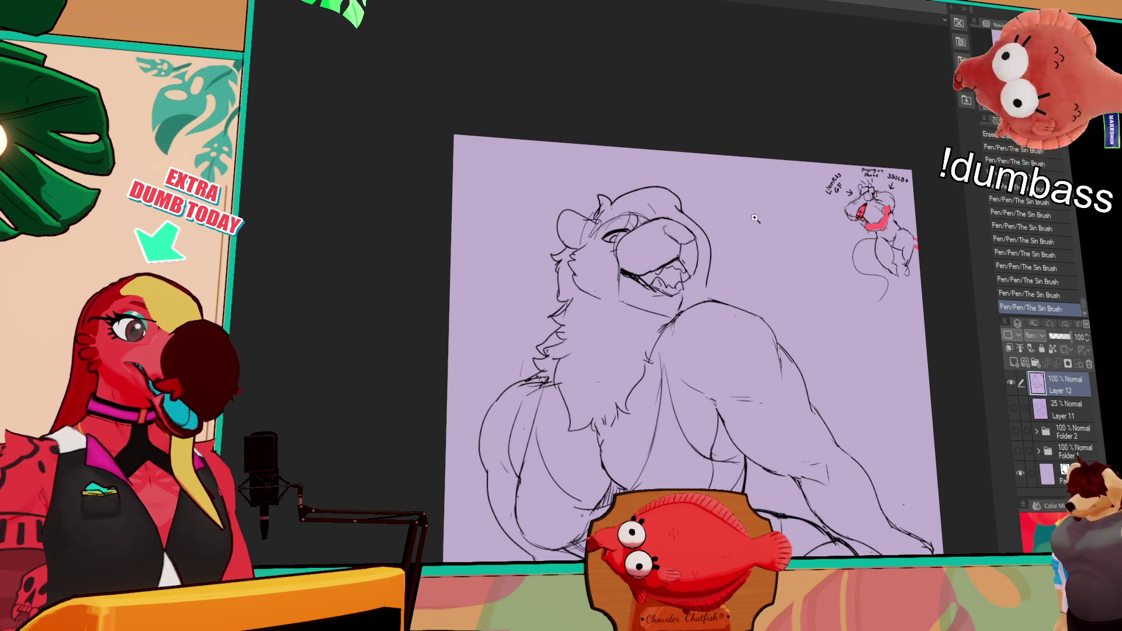
pyautogui.scroll(-3, 739, 351)
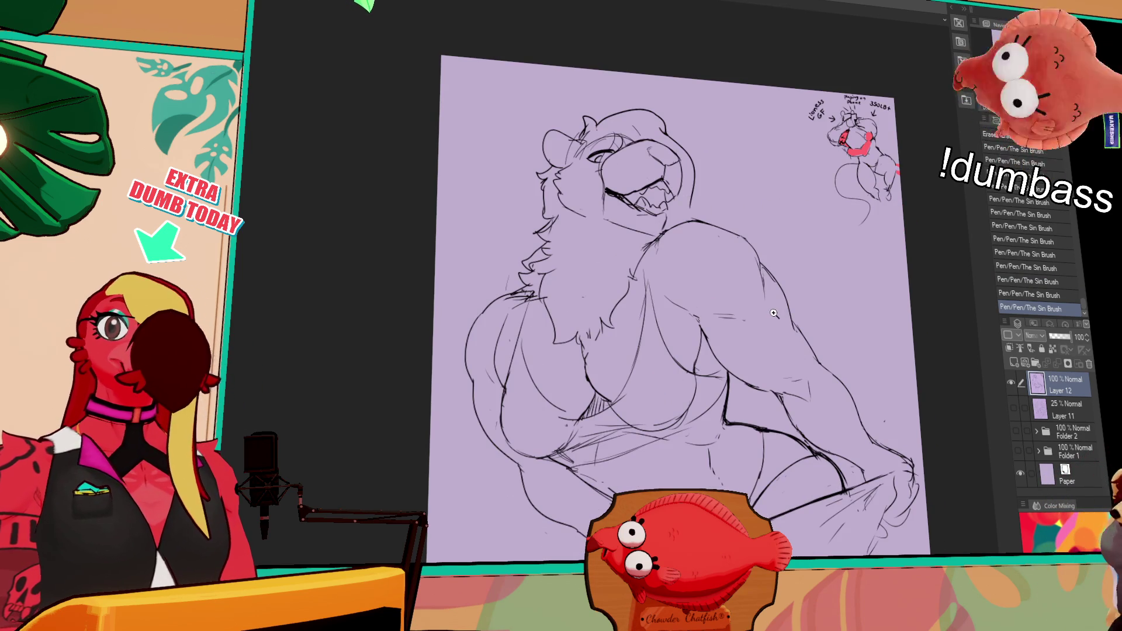
# Redraw a thicker dark mouth line along the lioness's chin, retrying the stroke until it fits.
pyautogui.scroll(-1, 727, 211)
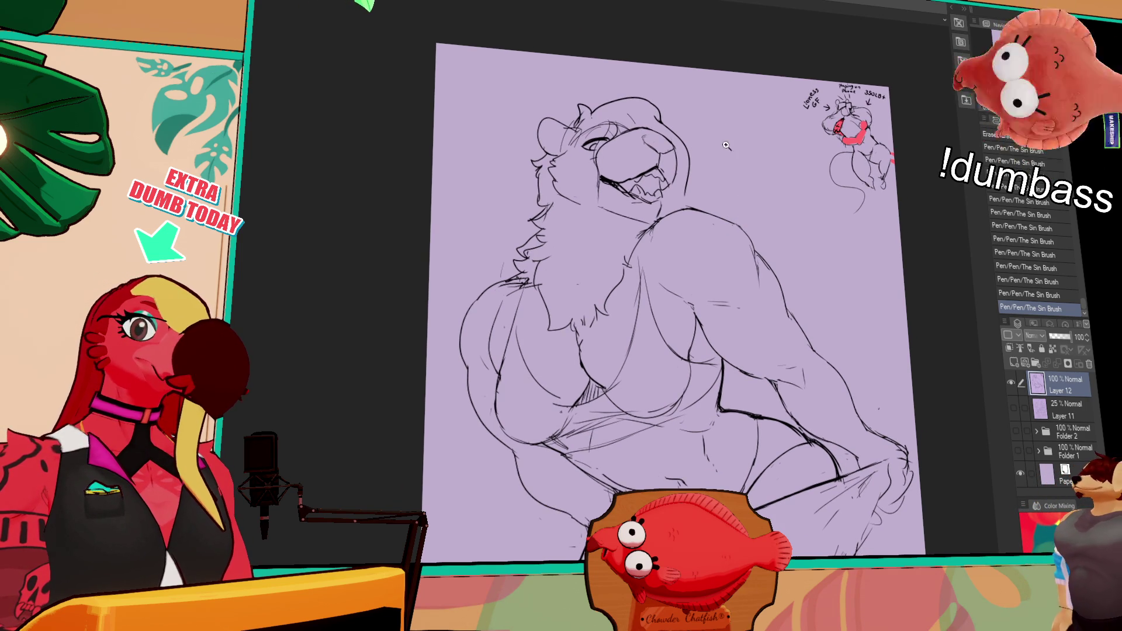
pyautogui.moveTo(640, 195); pyautogui.dragTo(648, 206)
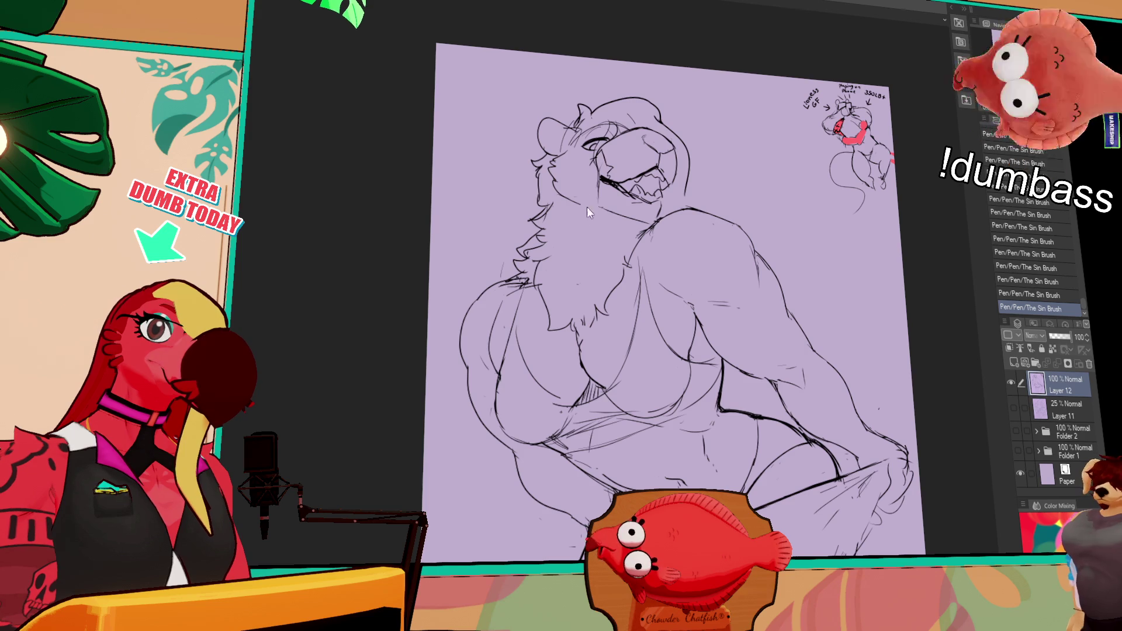
pyautogui.hotkey('ctrl', 'z')
pyautogui.hotkey('ctrl', 'y')
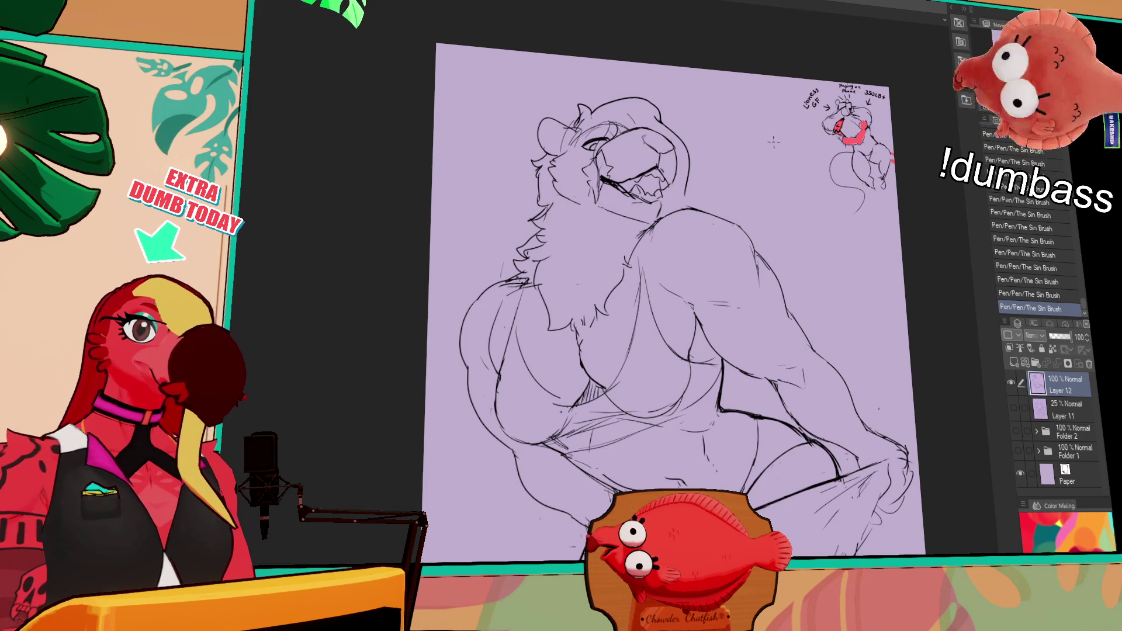
pyautogui.moveTo(616, 183); pyautogui.dragTo(655, 206)
pyautogui.hotkey('ctrl', 'z')
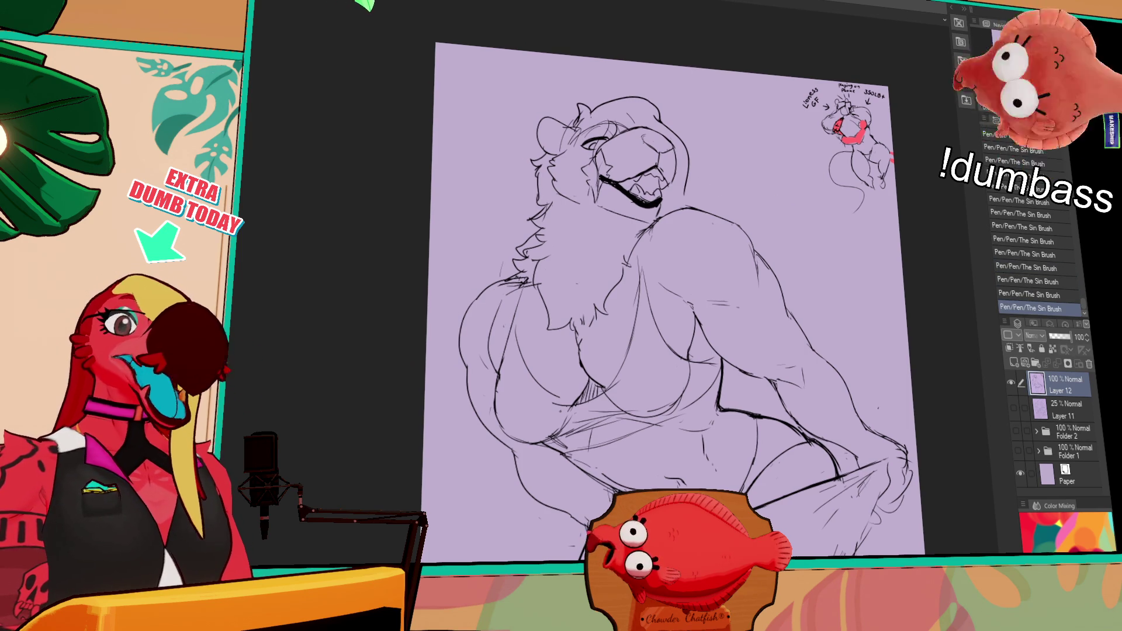
pyautogui.scroll(2, 734, 184)
pyautogui.moveTo(661, 206); pyautogui.dragTo(643, 201)
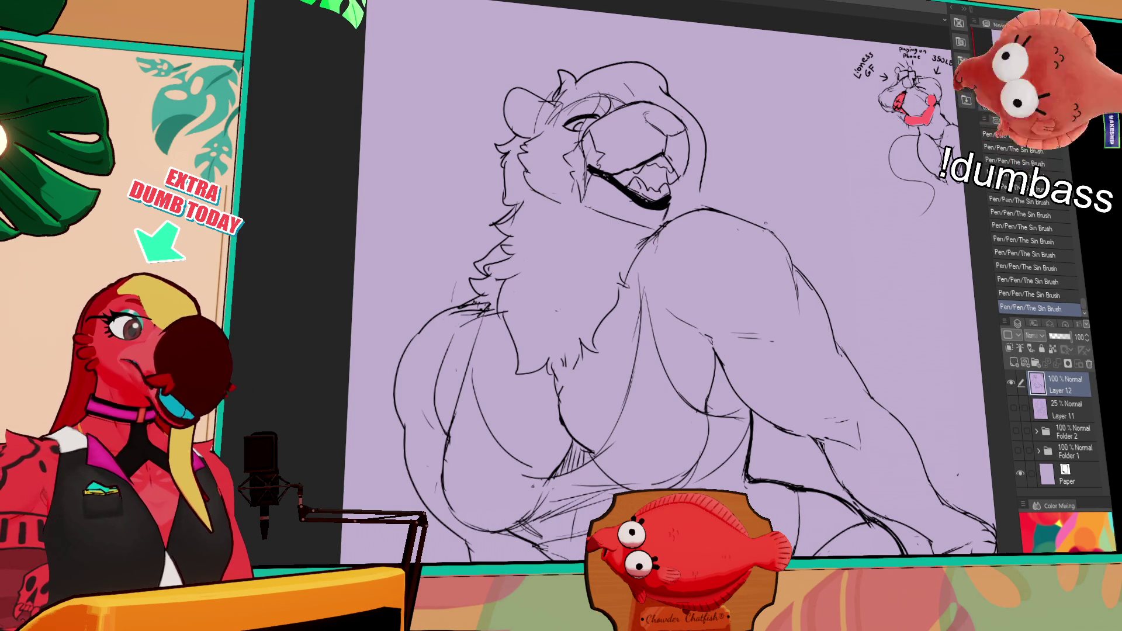
# Erase stray lines and redraw small strokes on the figure and left chest.
pyautogui.moveTo(789, 260)
pyautogui.mouseDown()
pyautogui.moveTo(794, 312)
pyautogui.moveTo(722, 327)
pyautogui.moveTo(762, 327)
pyautogui.moveTo(703, 343)
pyautogui.mouseUp()
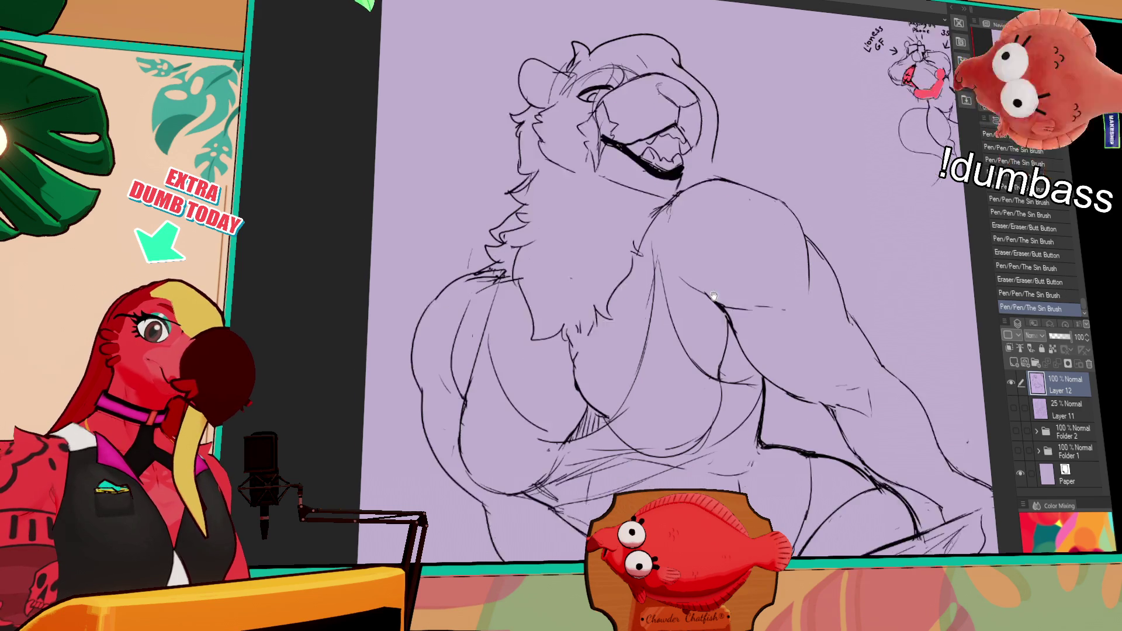
pyautogui.moveTo(576, 339); pyautogui.dragTo(588, 374)
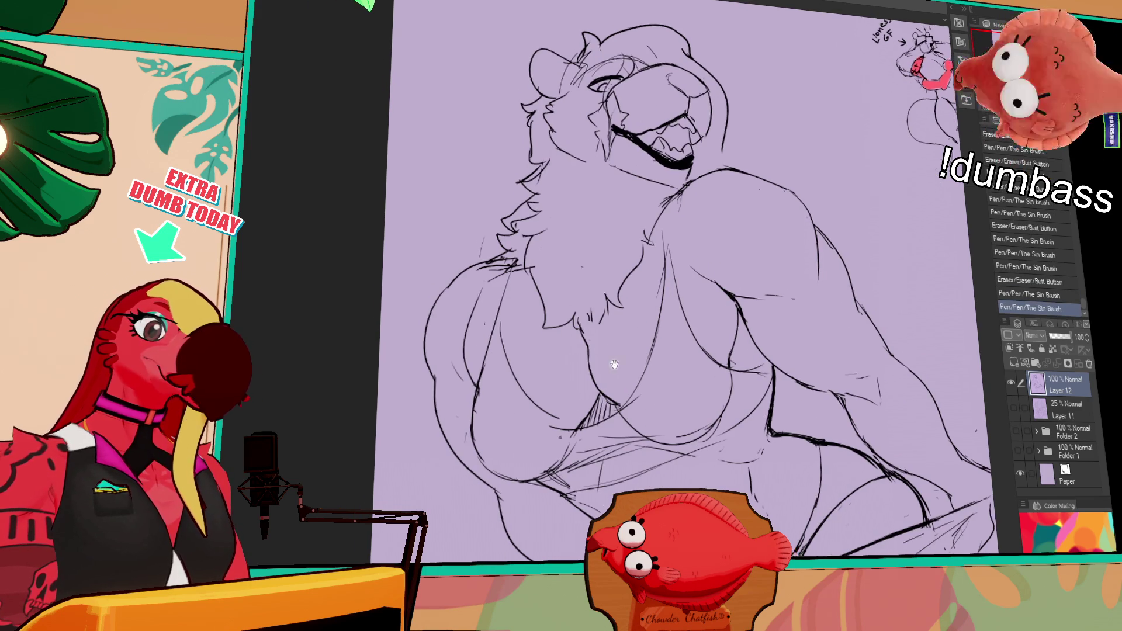
pyautogui.moveTo(470, 403); pyautogui.dragTo(450, 386)
pyautogui.moveTo(450, 403); pyautogui.dragTo(444, 397)
pyautogui.moveTo(820, 260); pyautogui.dragTo(783, 235)
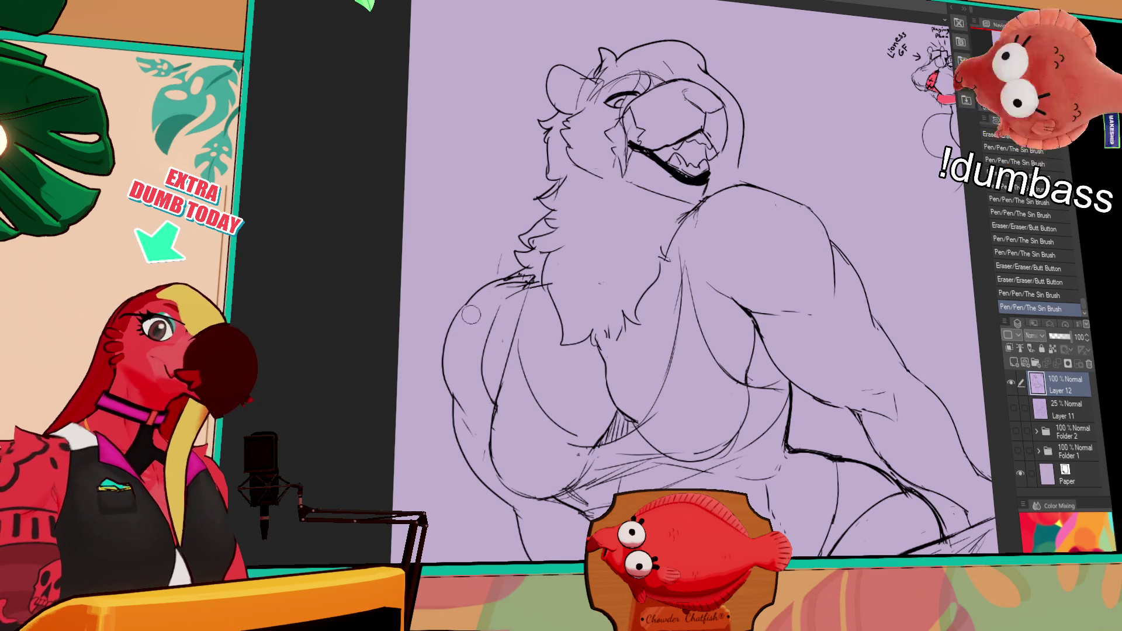
pyautogui.moveTo(462, 310); pyautogui.dragTo(479, 293)
pyautogui.moveTo(789, 119); pyautogui.dragTo(784, 209)
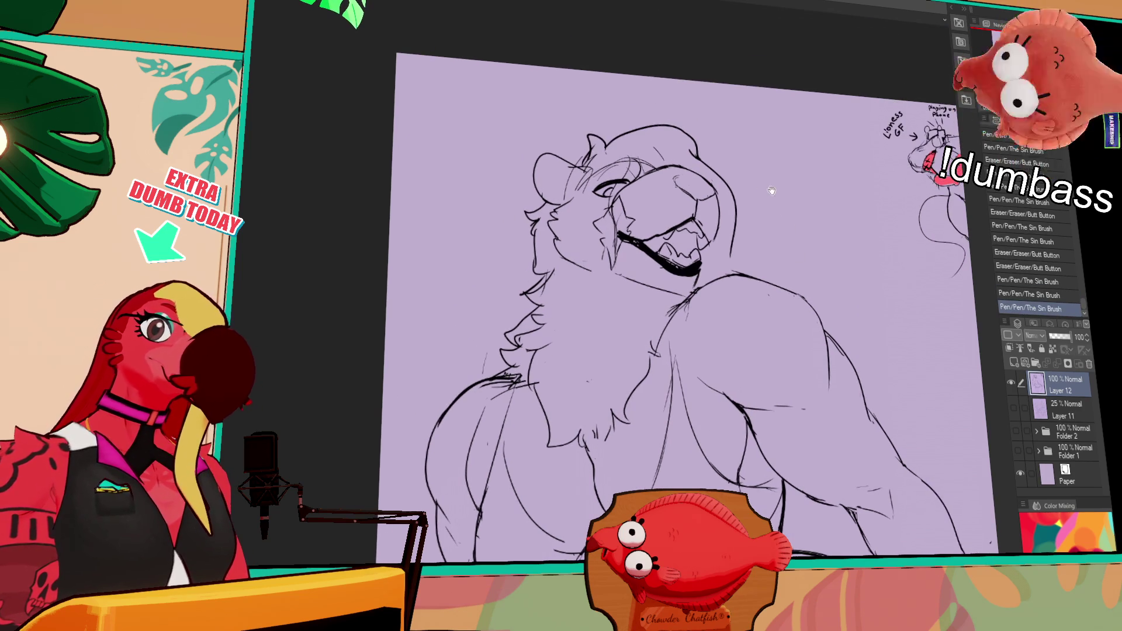
# Add small strokes around the teeth and redo the marks near the nose.
pyautogui.moveTo(646, 243)
pyautogui.mouseDown()
pyautogui.moveTo(685, 253)
pyautogui.moveTo(650, 229)
pyautogui.moveTo(658, 245)
pyautogui.mouseUp()
pyautogui.moveTo(649, 240)
pyautogui.mouseDown()
pyautogui.moveTo(664, 251)
pyautogui.moveTo(705, 233)
pyautogui.mouseUp()
pyautogui.hotkey('ctrl', 'z')
pyautogui.hotkey('ctrl', 'z')
pyautogui.hotkey('ctrl', 'z')
pyautogui.hotkey('ctrl', 'z')
pyautogui.hotkey('ctrl', 'z')
pyautogui.hotkey('ctrl', 'y')
pyautogui.hotkey('ctrl', 'y')
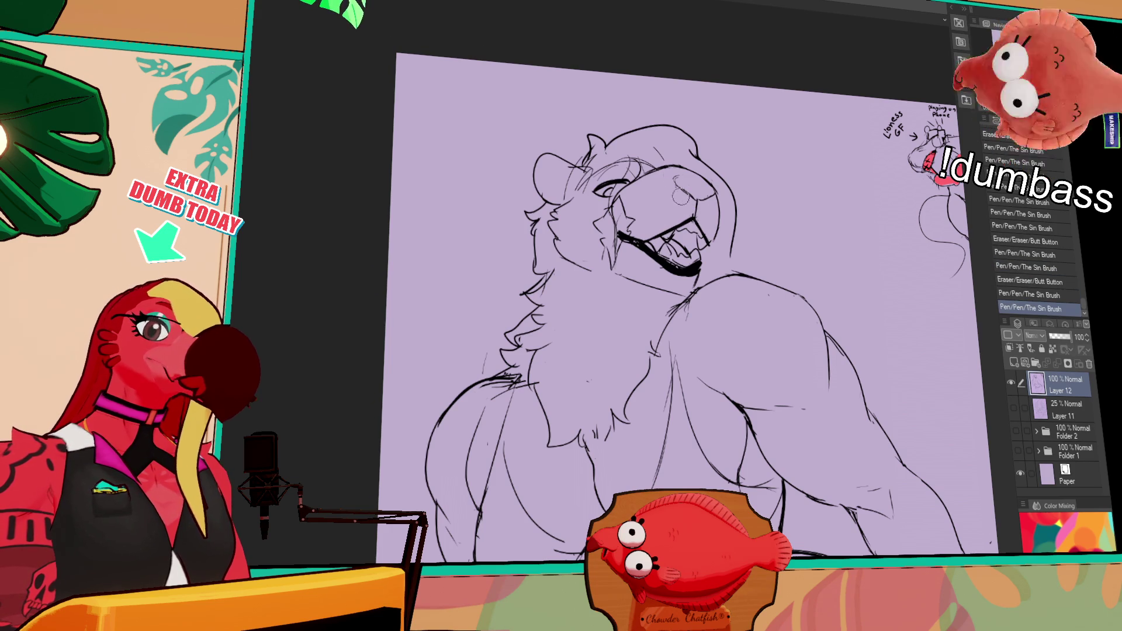
pyautogui.moveTo(690, 204)
pyautogui.mouseDown()
pyautogui.moveTo(698, 215)
pyautogui.moveTo(711, 197)
pyautogui.moveTo(739, 237)
pyautogui.moveTo(726, 272)
pyautogui.moveTo(704, 286)
pyautogui.mouseUp()
pyautogui.hotkey('ctrl', 'z')
pyautogui.hotkey('ctrl', 'z')
pyautogui.hotkey('ctrl', 'z')
pyautogui.hotkey('ctrl', 'z')
# Clean the mouth corner and head lines, then ink new lines beside the head.
pyautogui.moveTo(703, 282); pyautogui.dragTo(707, 284)
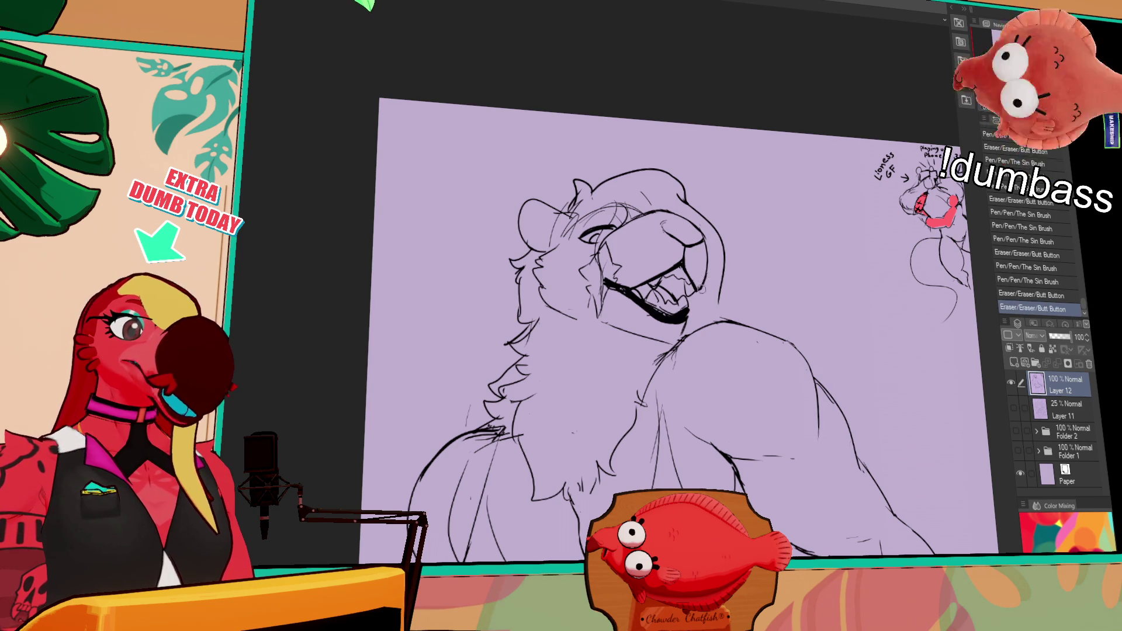
pyautogui.scroll(-1, 732, 276)
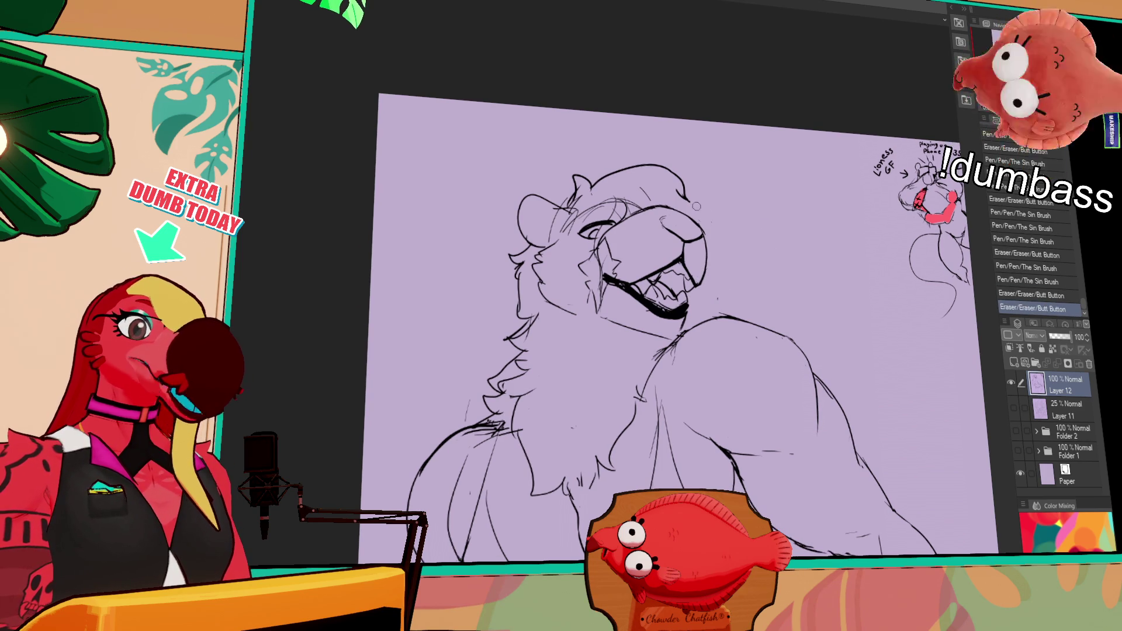
pyautogui.moveTo(688, 202); pyautogui.dragTo(688, 200)
pyautogui.moveTo(685, 195)
pyautogui.mouseDown()
pyautogui.moveTo(684, 186)
pyautogui.moveTo(718, 310)
pyautogui.mouseUp()
pyautogui.hotkey('ctrl', 'z')
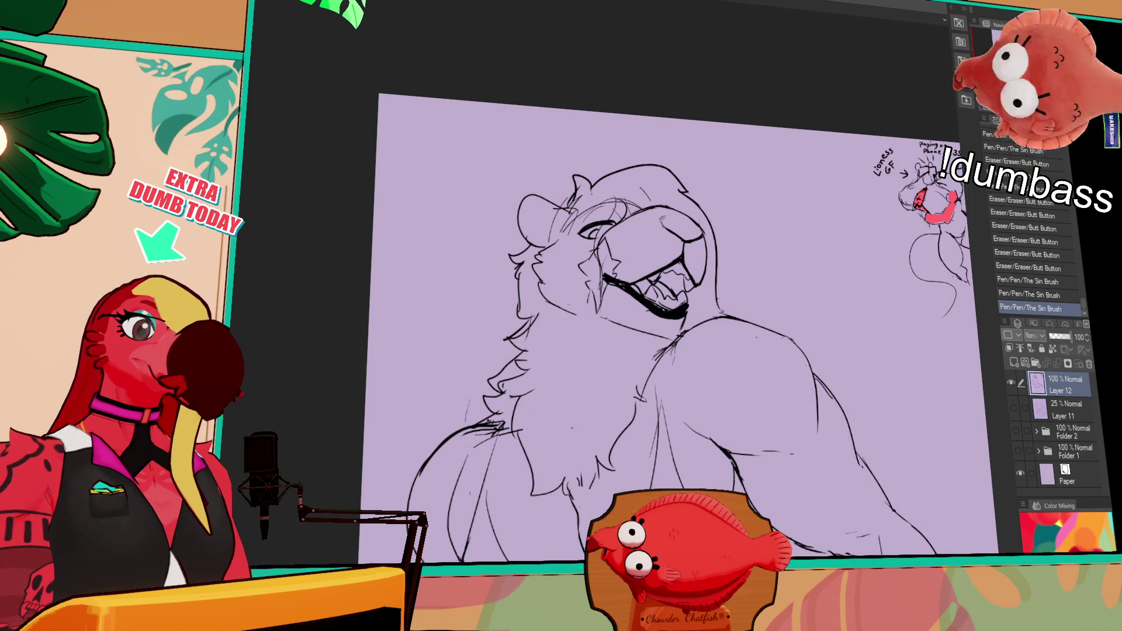
pyautogui.moveTo(701, 222); pyautogui.dragTo(711, 258)
pyautogui.moveTo(704, 234); pyautogui.dragTo(714, 275)
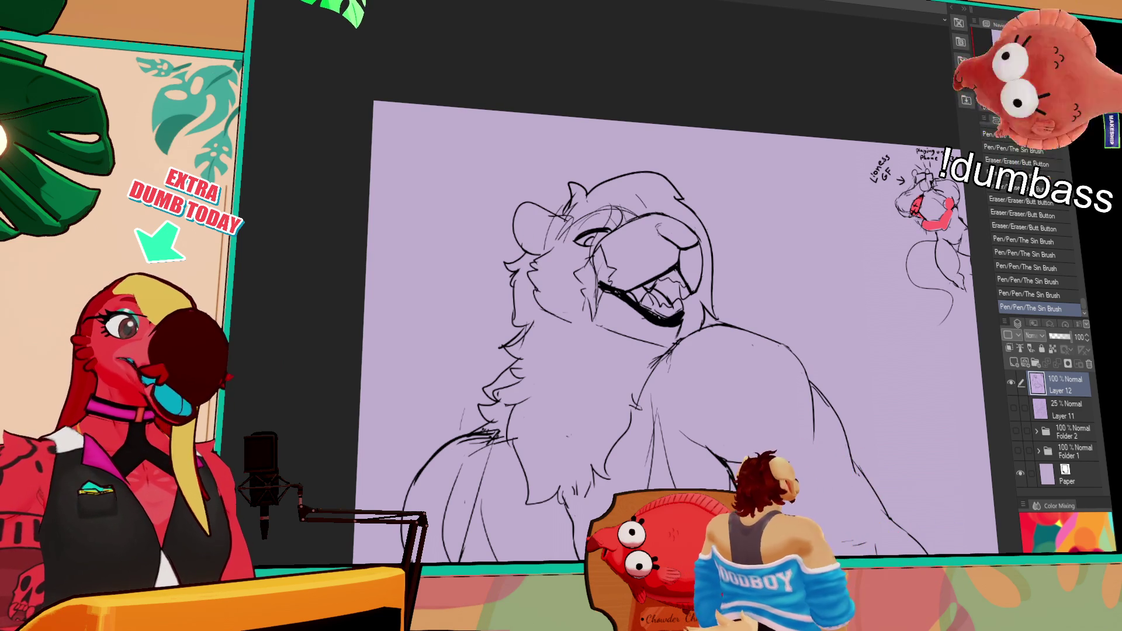
# Move down to the arm and erase and redraw small bits of its outline.
pyautogui.moveTo(438, 432)
pyautogui.mouseDown()
pyautogui.moveTo(496, 332)
pyautogui.moveTo(524, 318)
pyautogui.mouseUp()
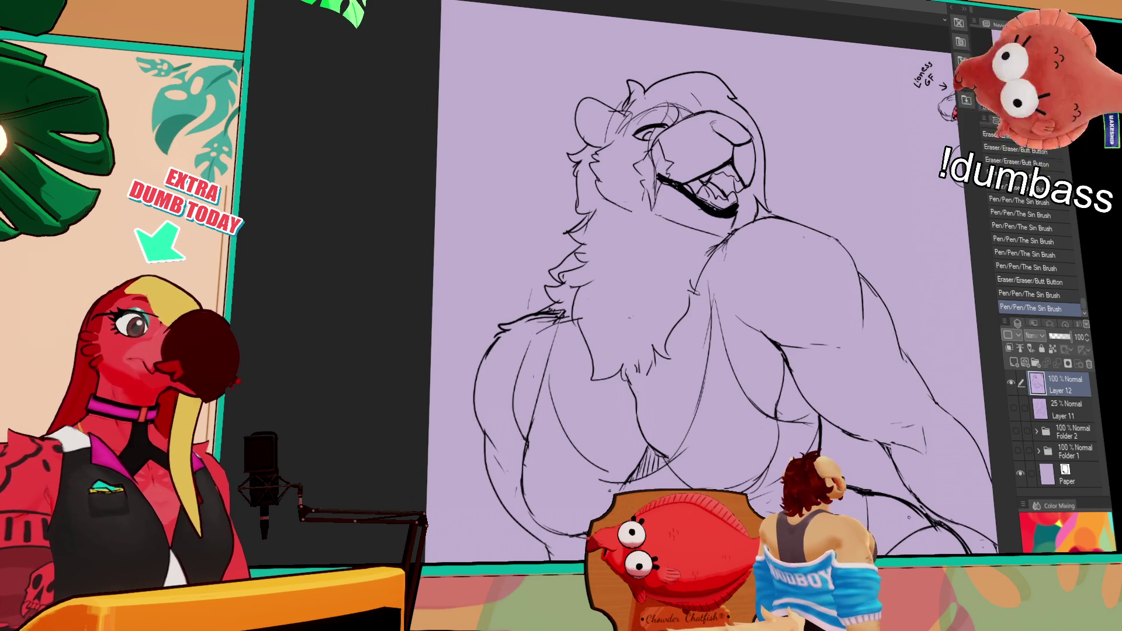
pyautogui.click(938, 280)
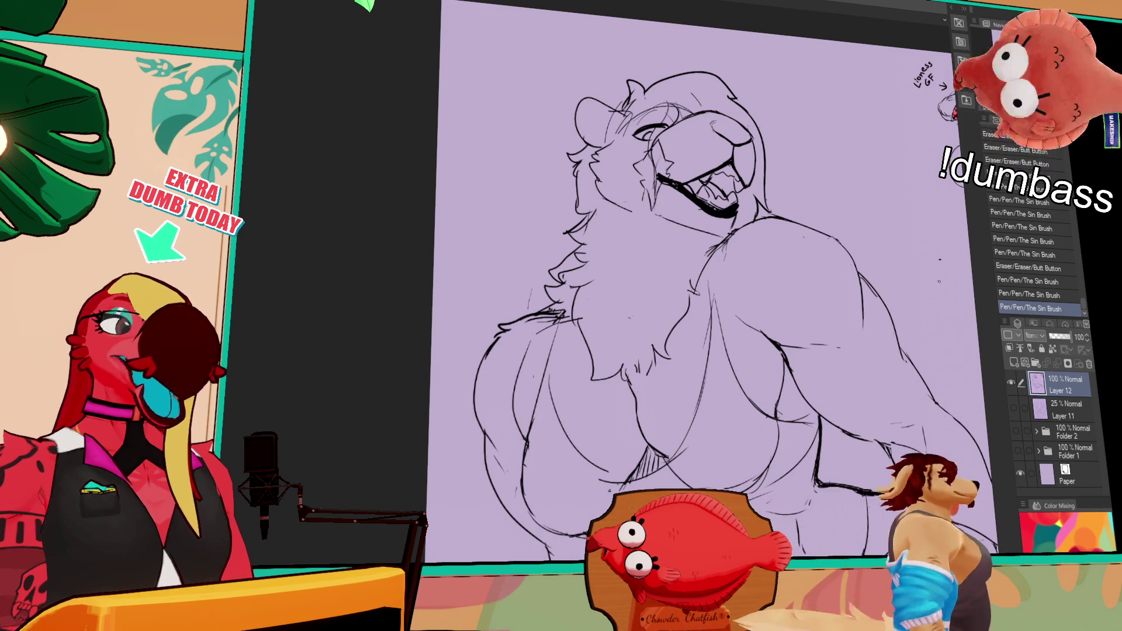
pyautogui.hotkey('ctrl', 'z')
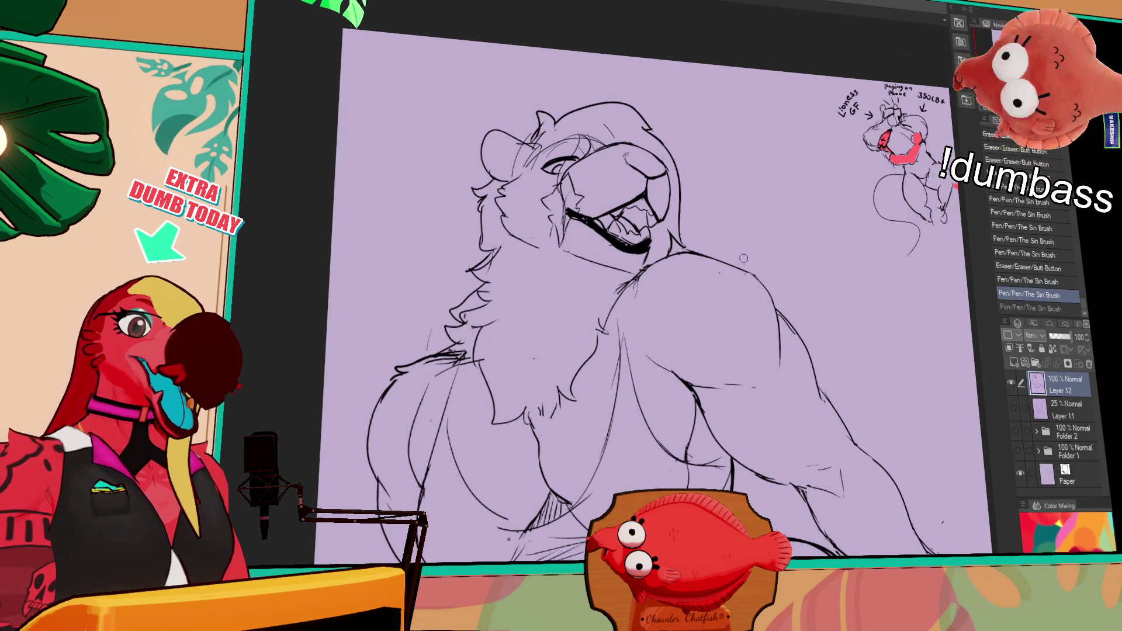
pyautogui.click(750, 263)
pyautogui.click(753, 270)
pyautogui.click(754, 273)
pyautogui.click(757, 278)
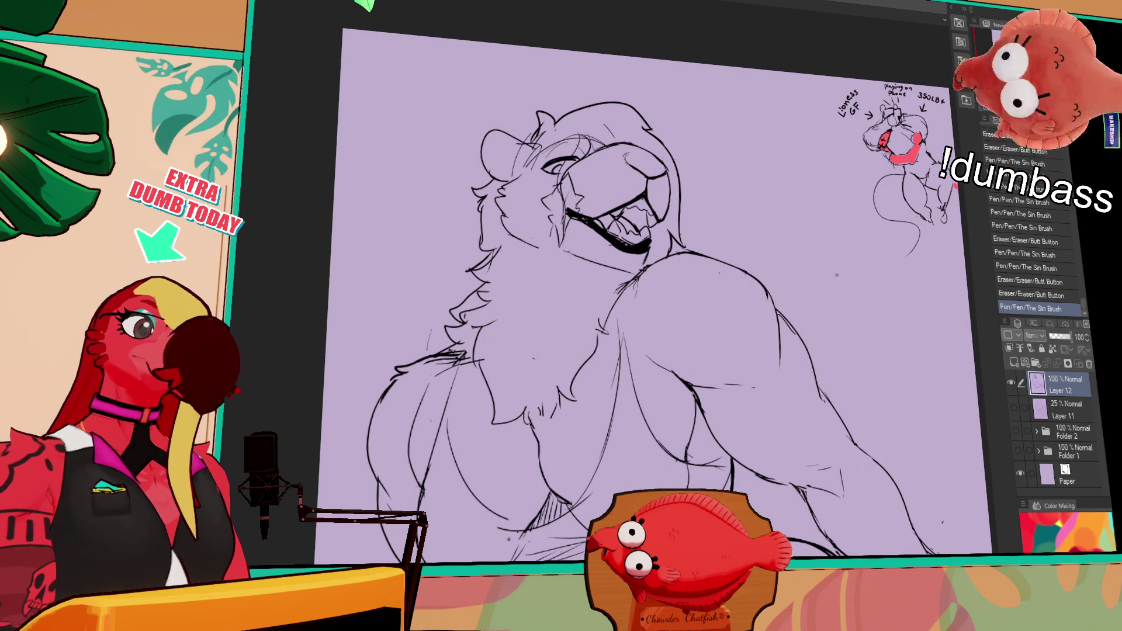
# Erase small bits of sketch line and touch up the chest lines.
pyautogui.click(762, 289)
pyautogui.click(765, 297)
pyautogui.moveTo(898, 329); pyautogui.dragTo(838, 332)
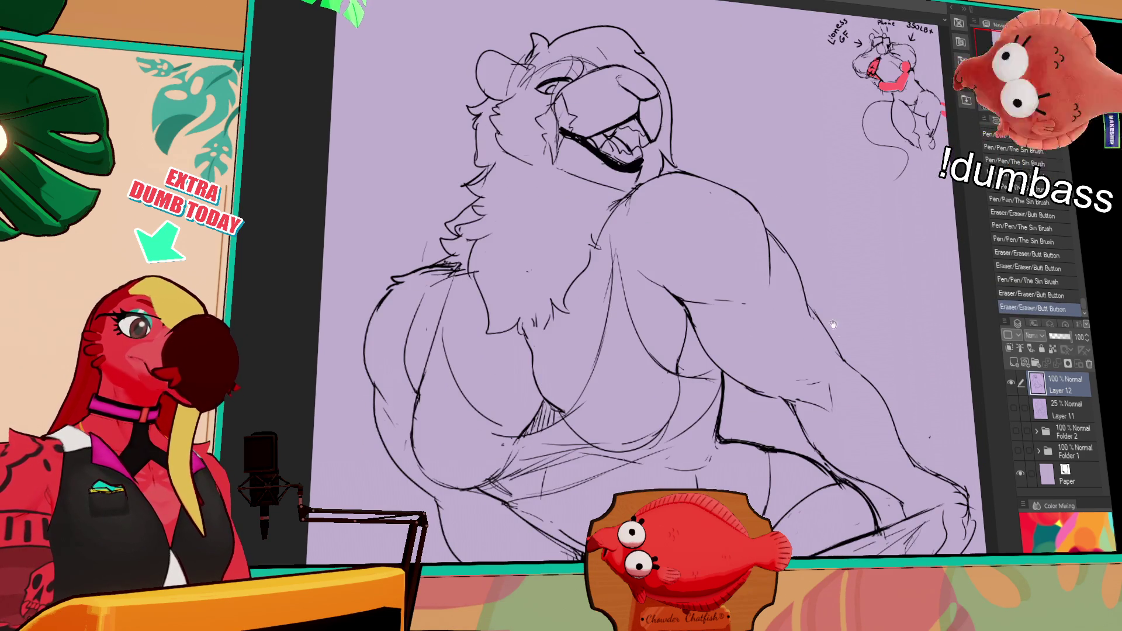
pyautogui.click(766, 275)
pyautogui.click(749, 306)
pyautogui.click(788, 299)
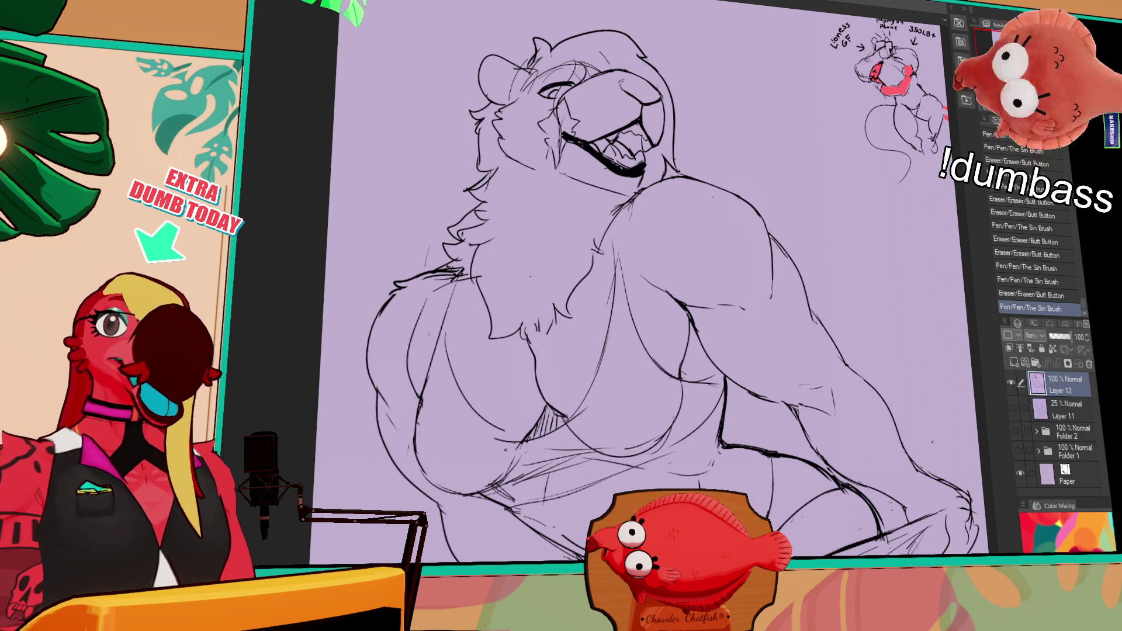
# Replace small marks on the chest and swimsuit with short clean ink lines.
pyautogui.moveTo(646, 289); pyautogui.dragTo(643, 277)
pyautogui.click(726, 295)
pyautogui.moveTo(709, 299); pyautogui.dragTo(738, 281)
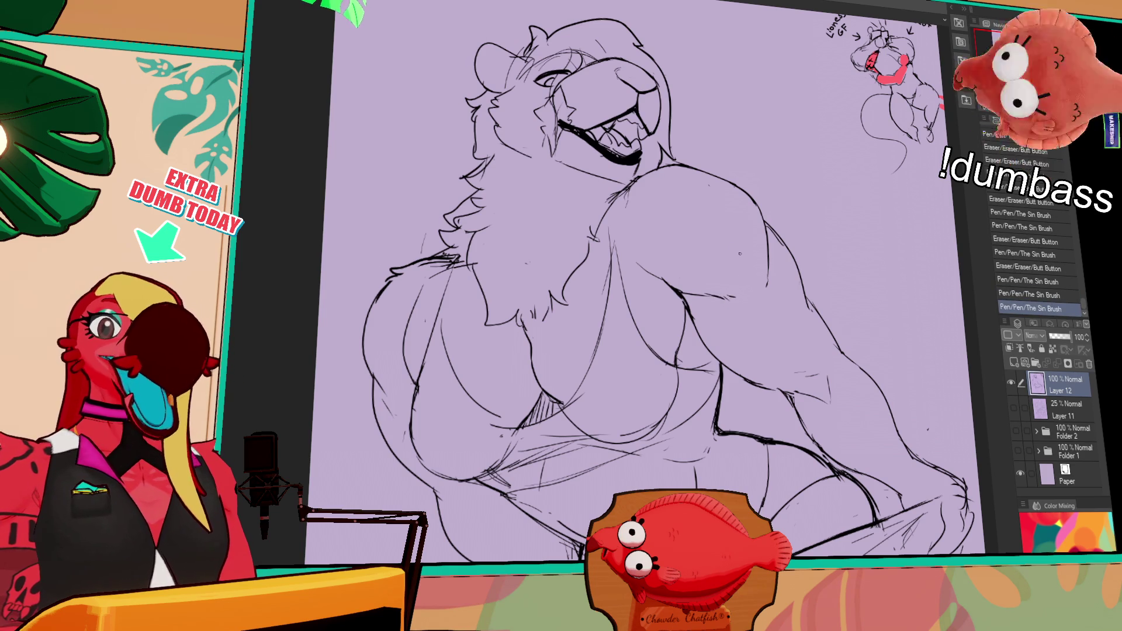
pyautogui.moveTo(675, 320)
pyautogui.mouseDown()
pyautogui.moveTo(688, 306)
pyautogui.moveTo(703, 318)
pyautogui.mouseUp()
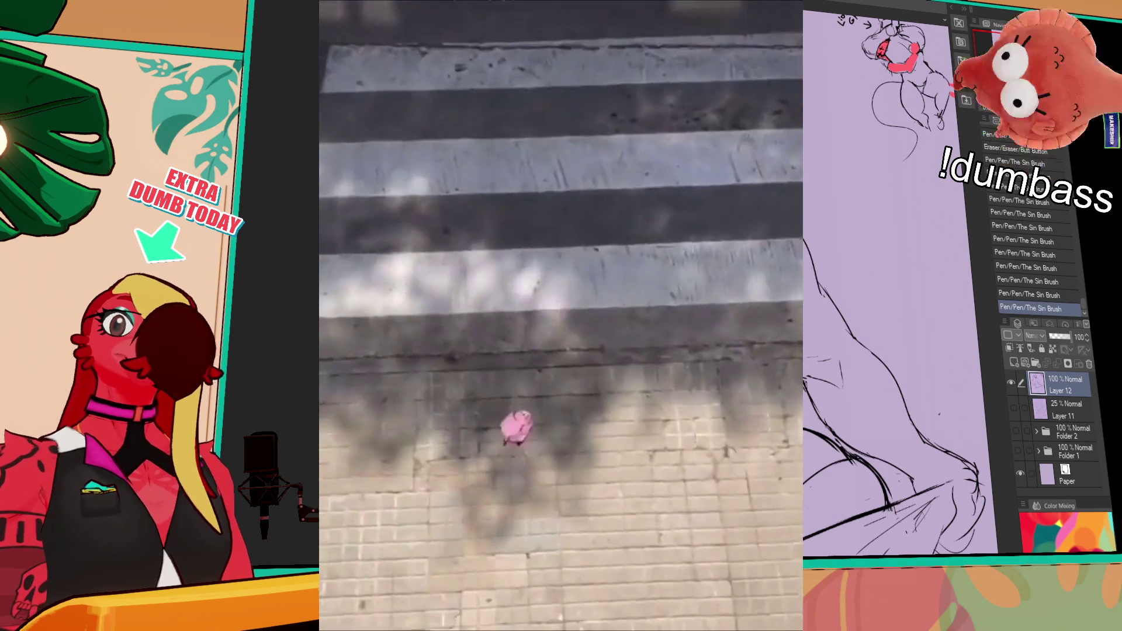
pyautogui.scroll(2, 660, 287)
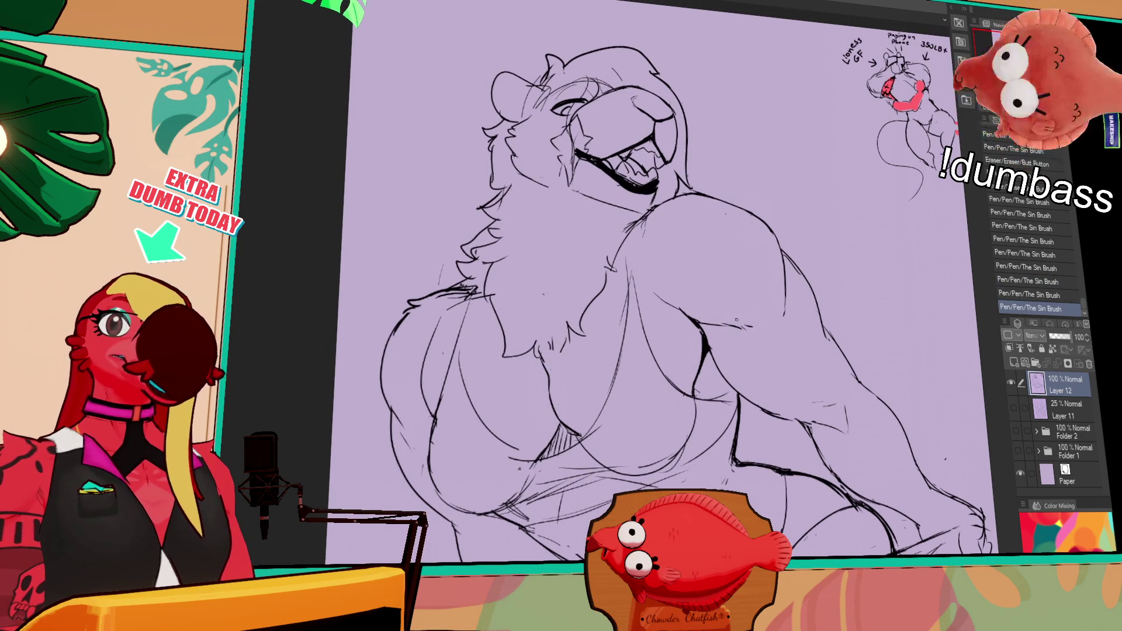
pyautogui.moveTo(629, 231); pyautogui.dragTo(615, 266)
pyautogui.moveTo(822, 291)
pyautogui.mouseDown()
pyautogui.moveTo(789, 197)
pyautogui.moveTo(785, 239)
pyautogui.mouseUp()
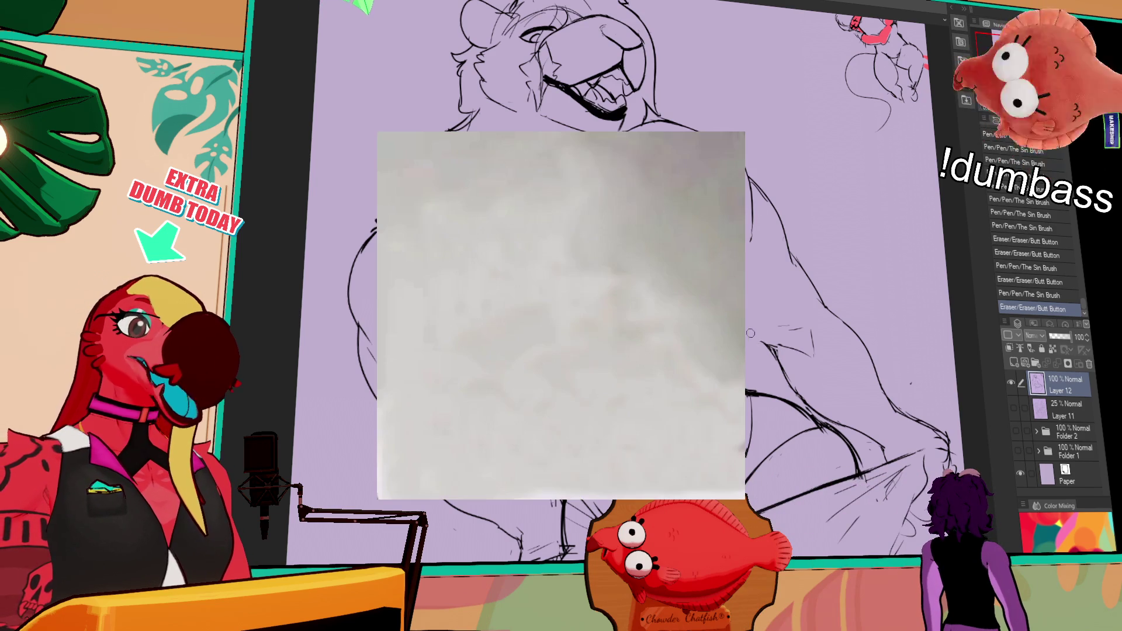
# Undo the last pen stroke on the lioness.
pyautogui.hotkey('ctrl', 'z')
# Restore the pen stroke, then tap small eraser cleanups on the lines, dropping the last two.
pyautogui.hotkey('ctrl', 'y')
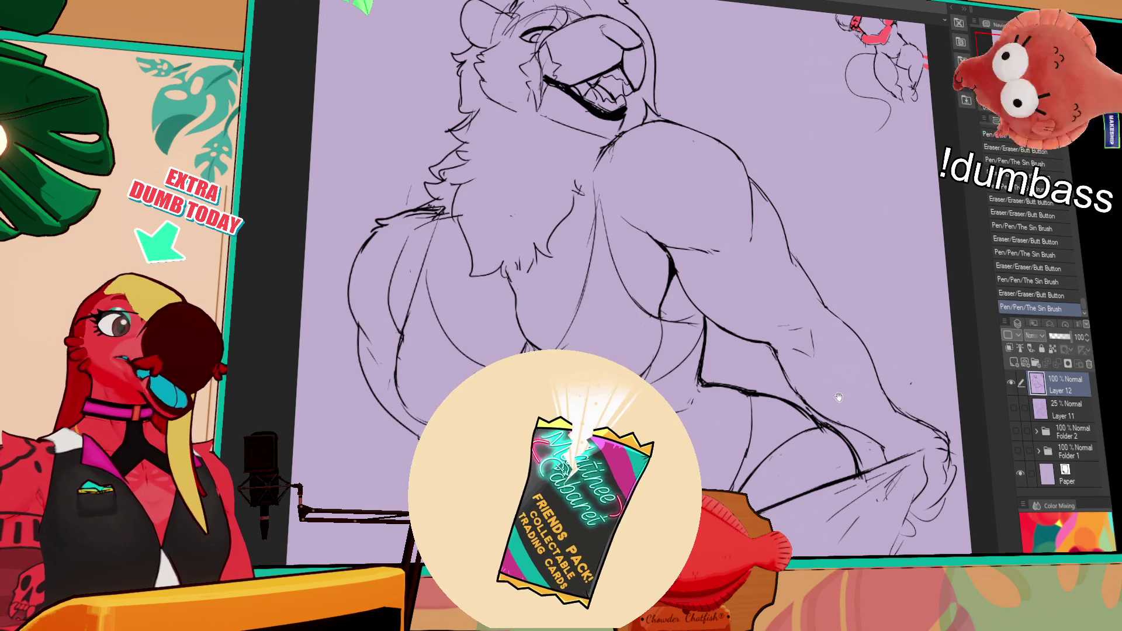
pyautogui.click(773, 367)
pyautogui.click(766, 368)
pyautogui.click(767, 375)
pyautogui.click(768, 376)
pyautogui.click(763, 367)
pyautogui.click(772, 370)
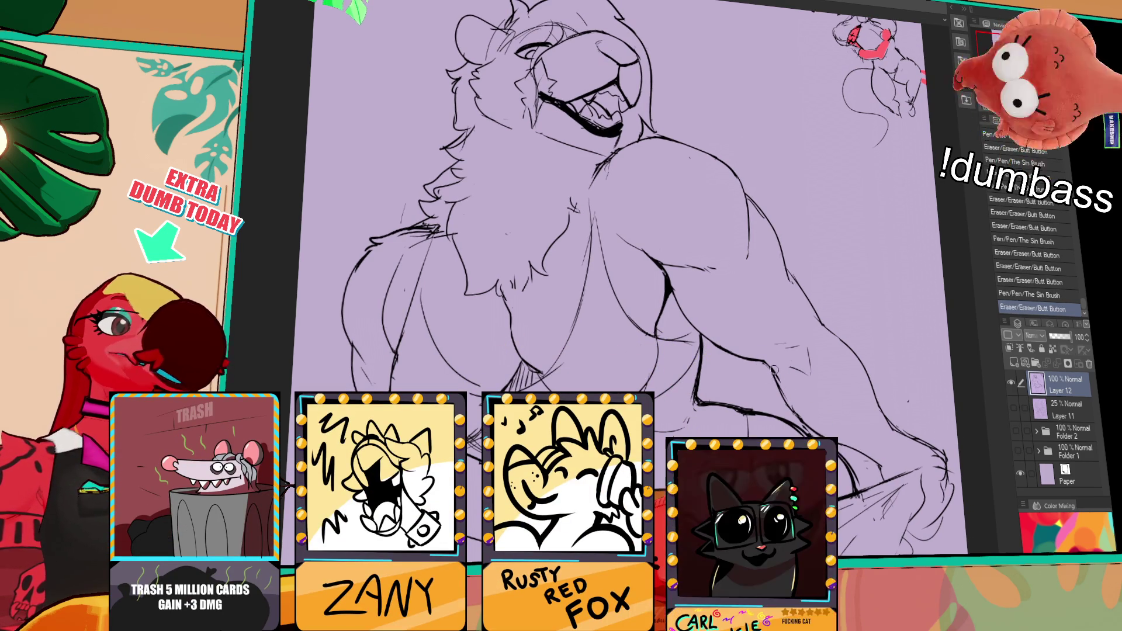
pyautogui.hotkey('ctrl', 'z')
pyautogui.hotkey('ctrl', 'z')
pyautogui.scroll(2, 772, 374)
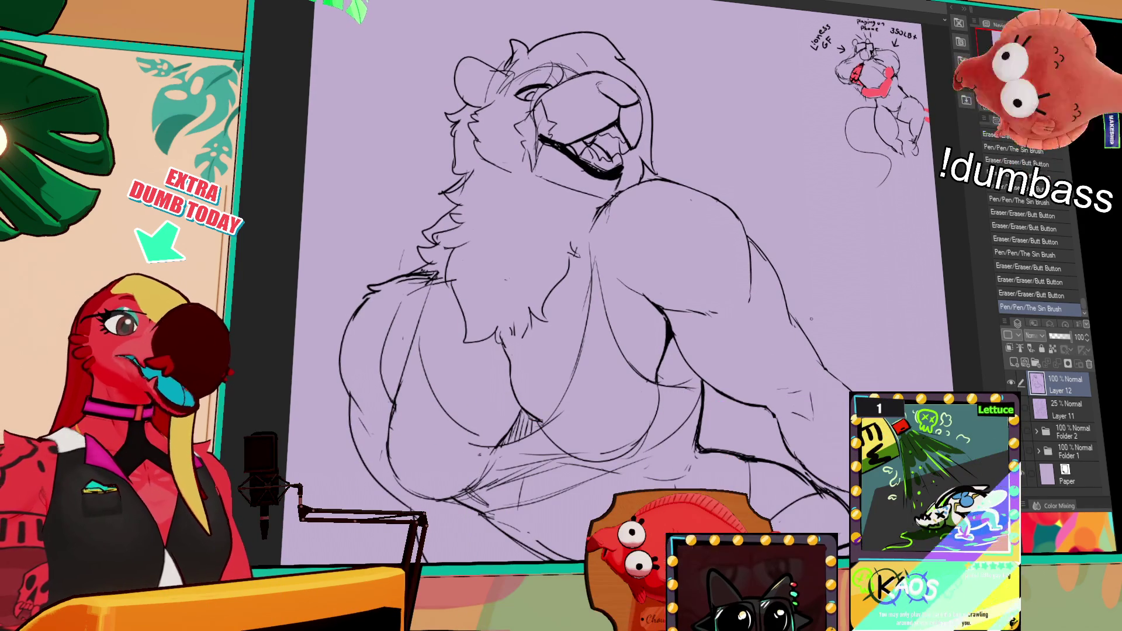
pyautogui.moveTo(816, 354); pyautogui.dragTo(789, 307)
# Redraw a bit of the arm line, toggling it off and on to compare.
pyautogui.moveTo(790, 313); pyautogui.dragTo(810, 353)
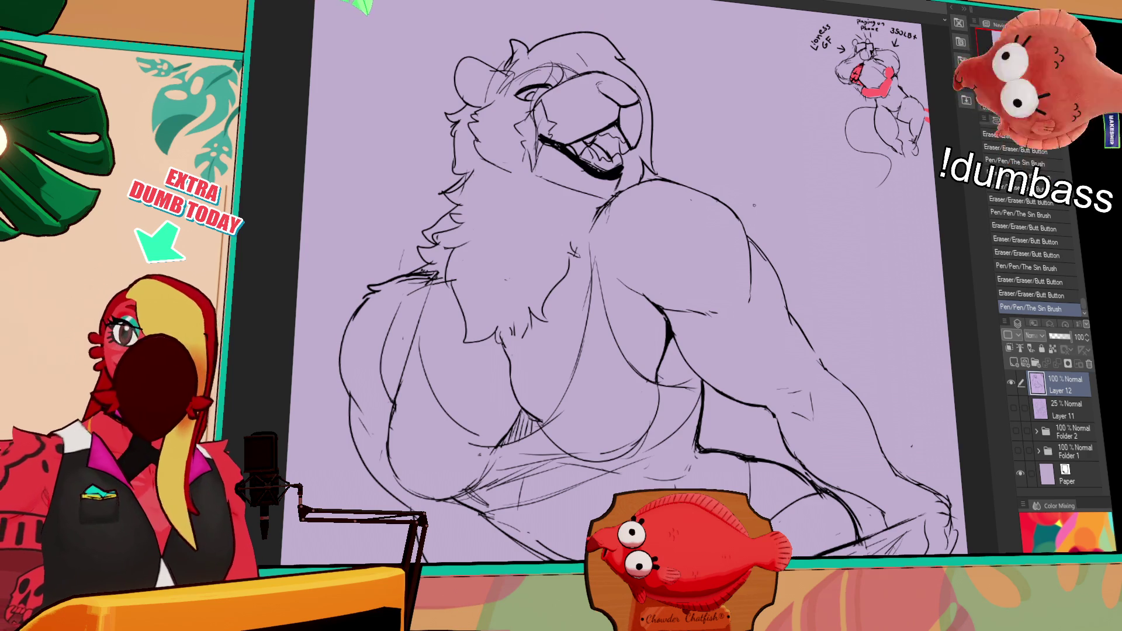
pyautogui.hotkey('ctrl', 'z')
pyautogui.hotkey('ctrl', 'y')
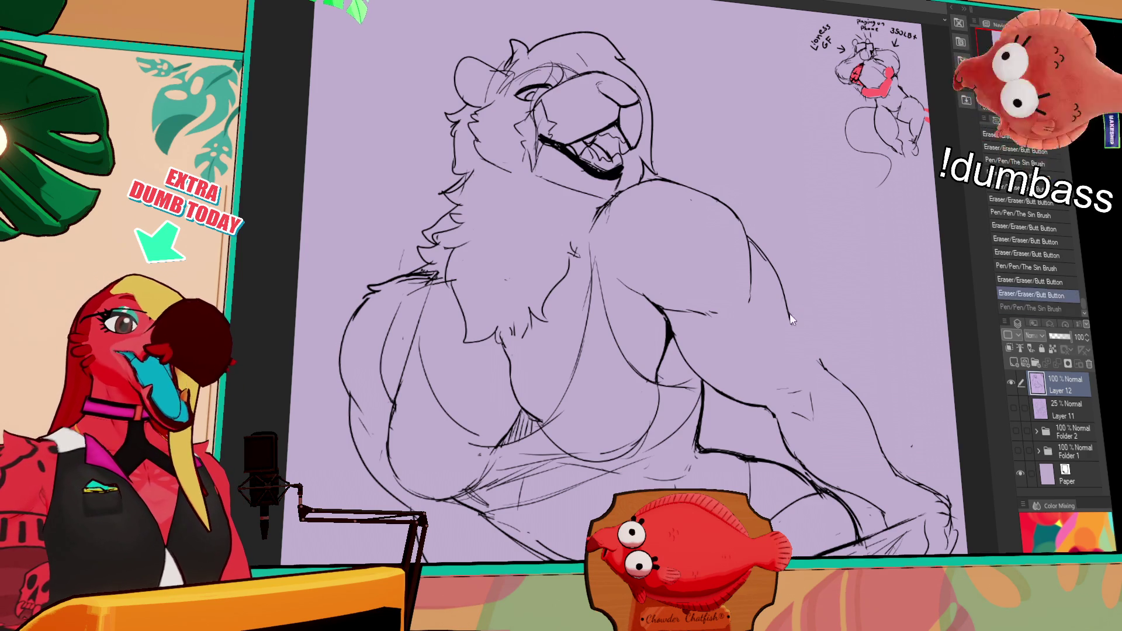
pyautogui.hotkey('ctrl', 'z')
pyautogui.hotkey('ctrl', 'y')
pyautogui.hotkey('ctrl', 'z')
pyautogui.hotkey('ctrl', 'y')
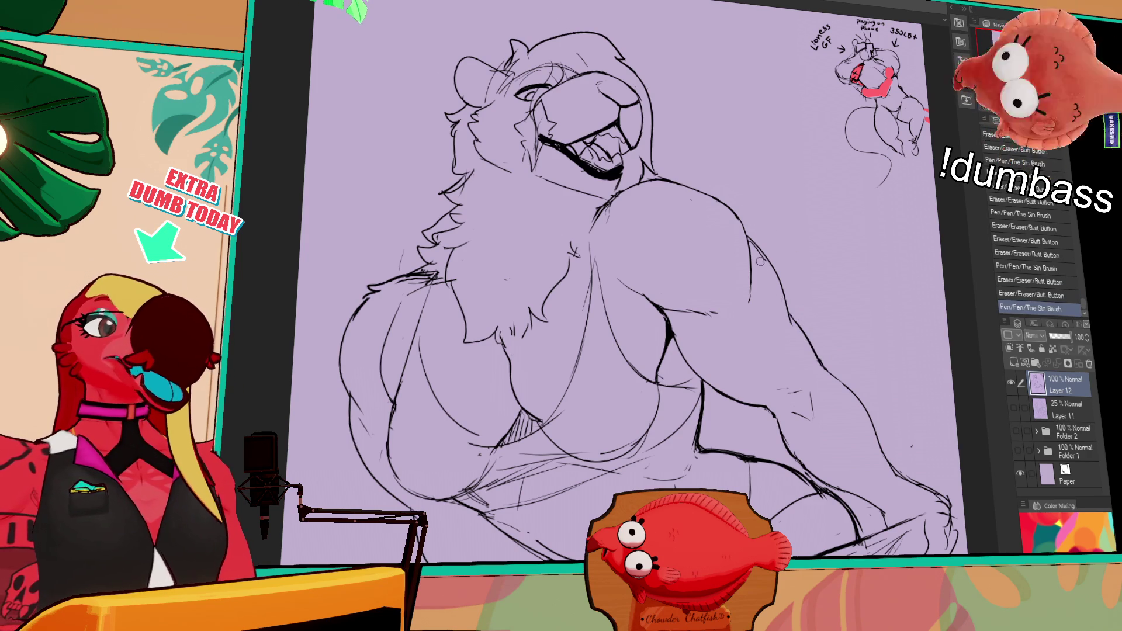
pyautogui.moveTo(759, 247); pyautogui.dragTo(758, 259)
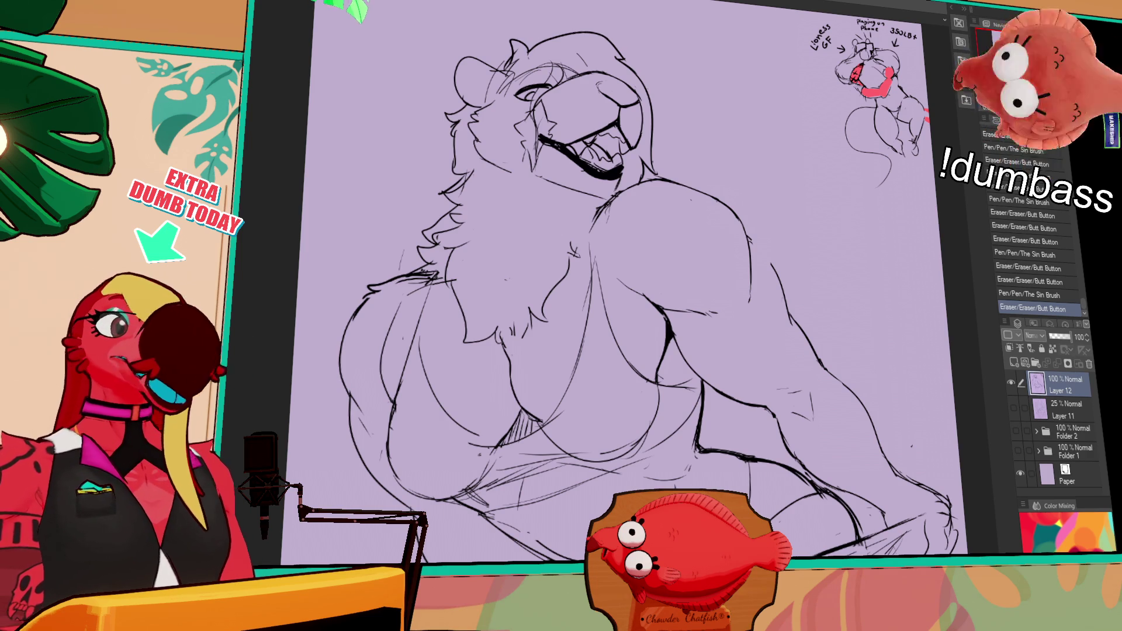
# Erase part of the arm outline and redraw it, retrying the stroke.
pyautogui.moveTo(876, 208); pyautogui.dragTo(931, 225)
pyautogui.moveTo(774, 264); pyautogui.dragTo(783, 306)
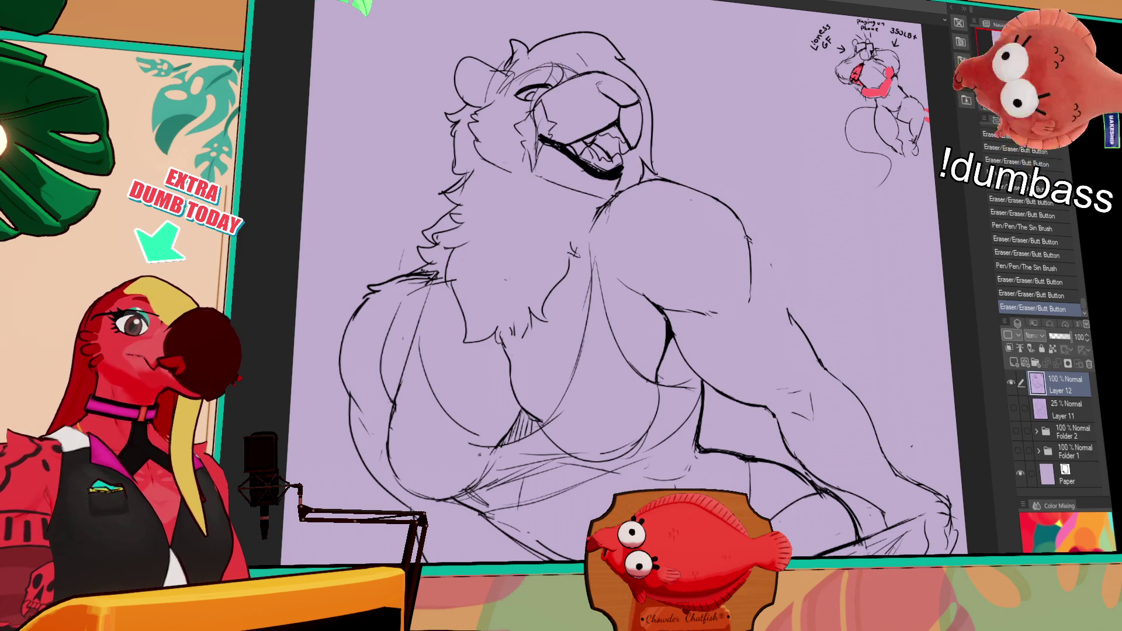
pyautogui.moveTo(749, 237); pyautogui.dragTo(760, 278)
pyautogui.moveTo(750, 236); pyautogui.dragTo(780, 304)
pyautogui.hotkey('ctrl', 'z')
pyautogui.moveTo(751, 239); pyautogui.dragTo(795, 333)
pyautogui.hotkey('ctrl', 'z')
pyautogui.hotkey('ctrl', 'z')
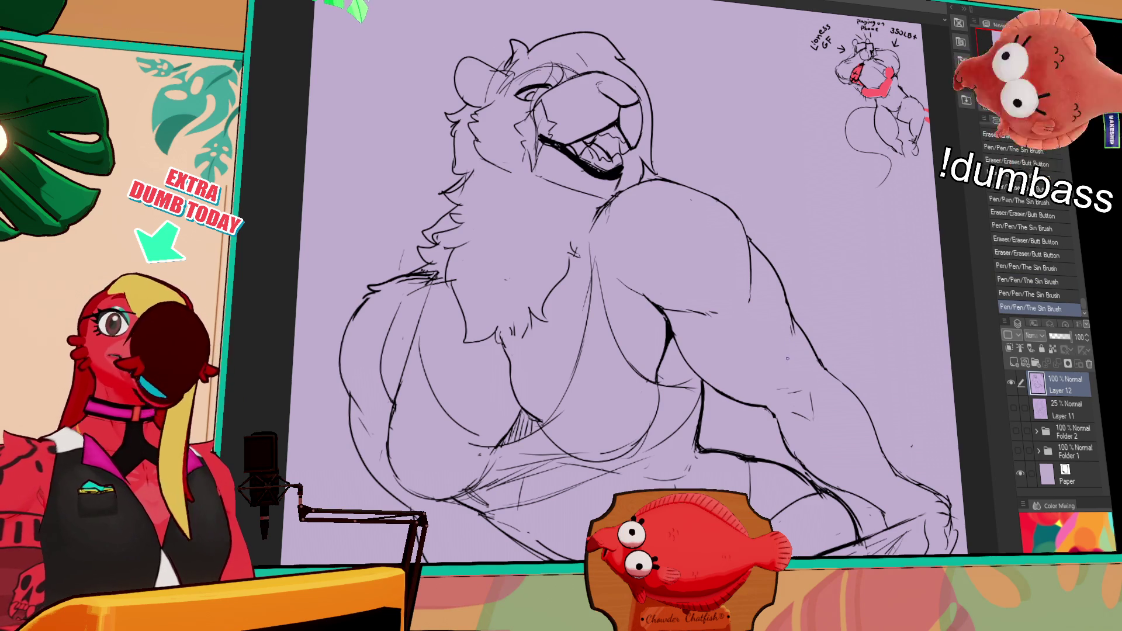
pyautogui.moveTo(705, 304); pyautogui.dragTo(712, 317)
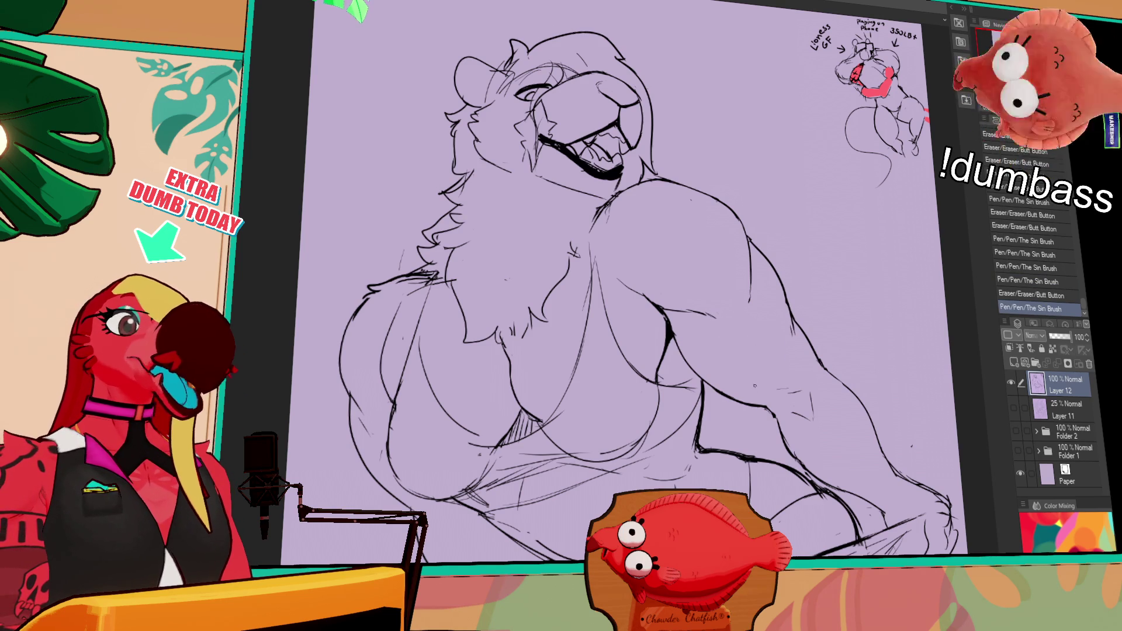
# Clean lines near the neck and redraw the chest fur strokes.
pyautogui.moveTo(768, 385); pyautogui.dragTo(769, 399)
pyautogui.moveTo(639, 250)
pyautogui.mouseDown()
pyautogui.moveTo(677, 288)
pyautogui.moveTo(627, 285)
pyautogui.moveTo(639, 279)
pyautogui.moveTo(637, 295)
pyautogui.moveTo(647, 285)
pyautogui.moveTo(614, 325)
pyautogui.moveTo(619, 310)
pyautogui.mouseUp()
pyautogui.hotkey('ctrl', 'z')
pyautogui.hotkey('ctrl', 'z')
pyautogui.moveTo(617, 295); pyautogui.dragTo(623, 317)
pyautogui.moveTo(631, 295); pyautogui.dragTo(616, 299)
pyautogui.moveTo(624, 292); pyautogui.dragTo(604, 332)
# Add short fur strokes on the upper chest and erase a stray circle.
pyautogui.moveTo(726, 240); pyautogui.dragTo(746, 294)
pyautogui.moveTo(583, 319); pyautogui.dragTo(592, 325)
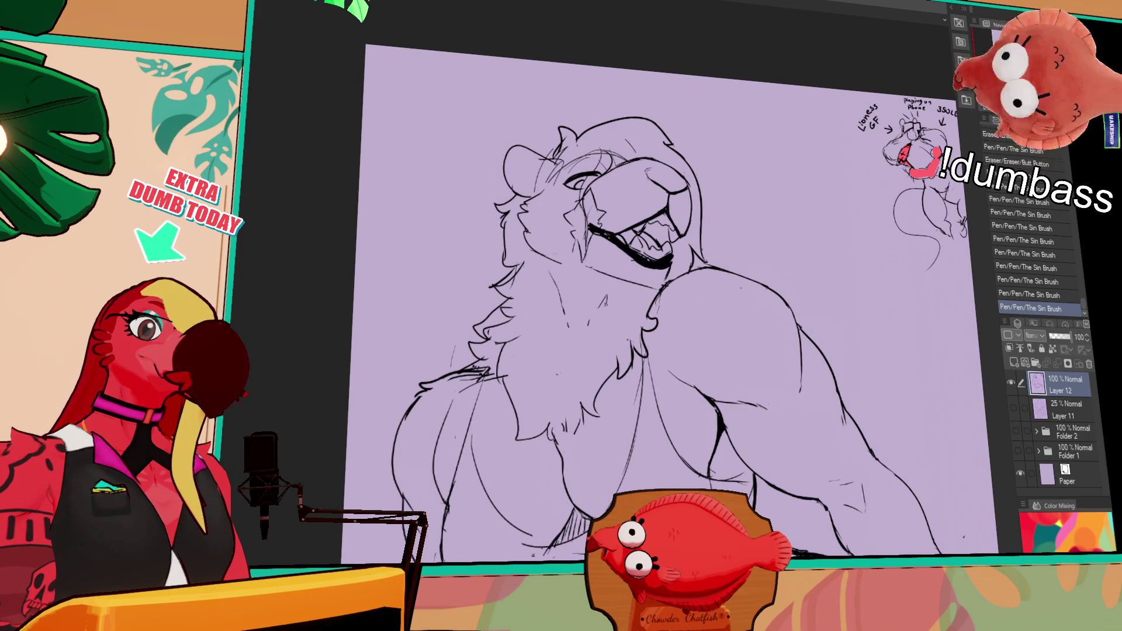
pyautogui.moveTo(553, 267)
pyautogui.mouseDown()
pyautogui.moveTo(544, 289)
pyautogui.moveTo(588, 322)
pyautogui.mouseUp()
pyautogui.moveTo(585, 319)
pyautogui.mouseDown()
pyautogui.moveTo(614, 295)
pyautogui.moveTo(631, 323)
pyautogui.mouseUp()
pyautogui.click(583, 293)
# Try small pen and eraser fixes on the chest line, undoing both.
pyautogui.click(587, 291)
pyautogui.hotkey('ctrl', 'z')
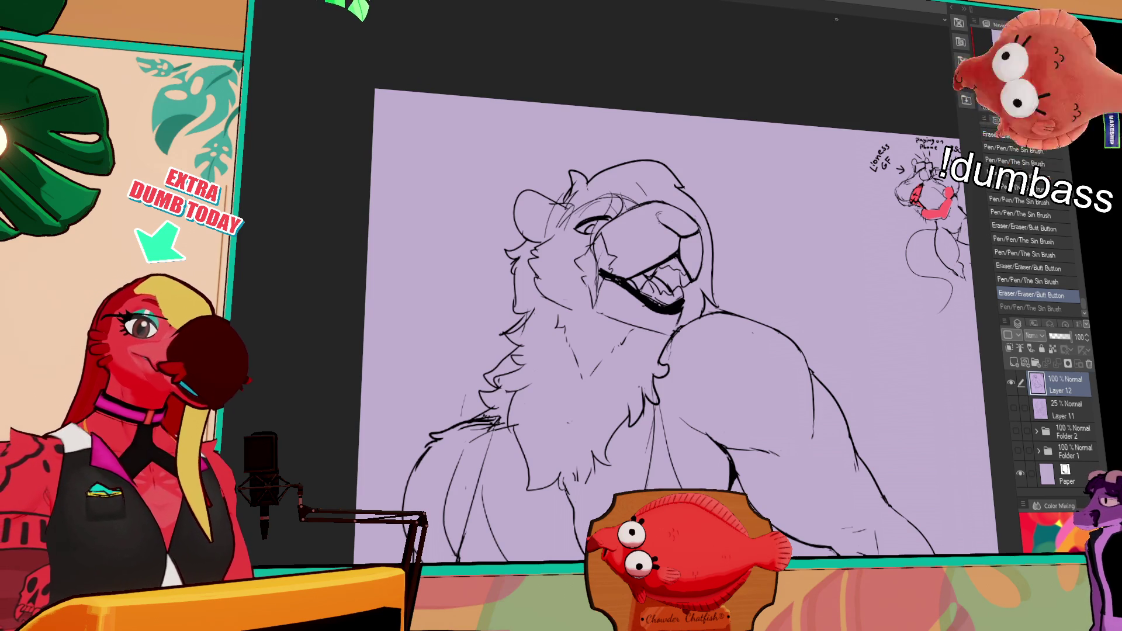
pyautogui.moveTo(678, 345)
pyautogui.mouseDown()
pyautogui.moveTo(716, 257)
pyautogui.moveTo(754, 234)
pyautogui.mouseUp()
pyautogui.moveTo(529, 310); pyautogui.dragTo(576, 292)
pyautogui.hotkey('ctrl', 'z')
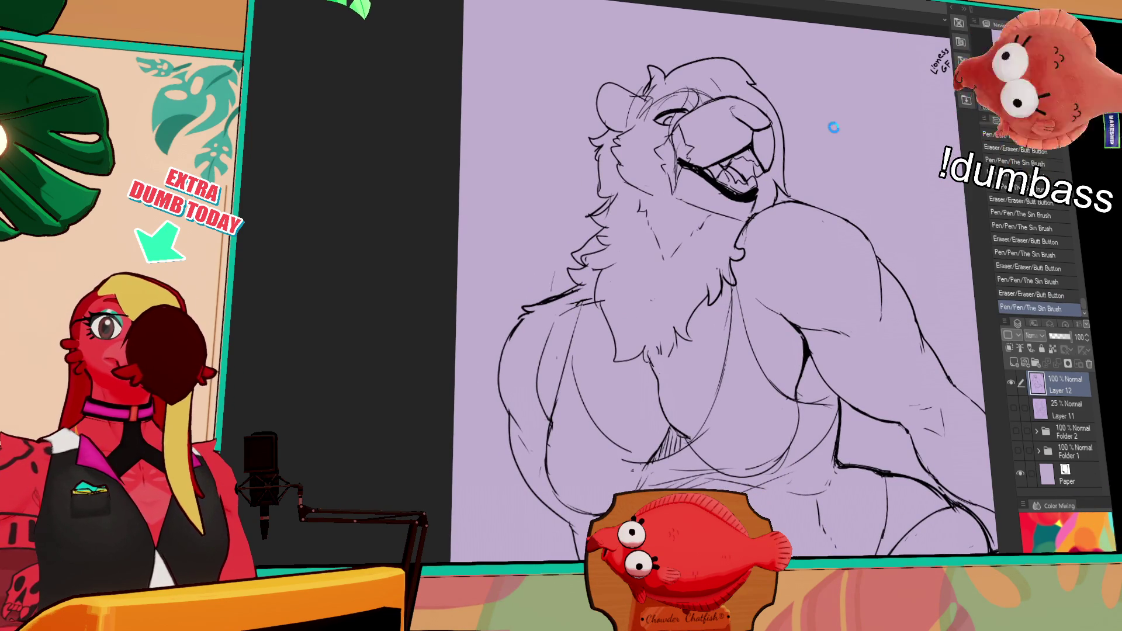
# Ink short lines near the hip and erase stray strokes by the knee.
pyautogui.moveTo(813, 281)
pyautogui.mouseDown()
pyautogui.moveTo(687, 275)
pyautogui.moveTo(725, 258)
pyautogui.moveTo(756, 292)
pyautogui.moveTo(754, 266)
pyautogui.mouseUp()
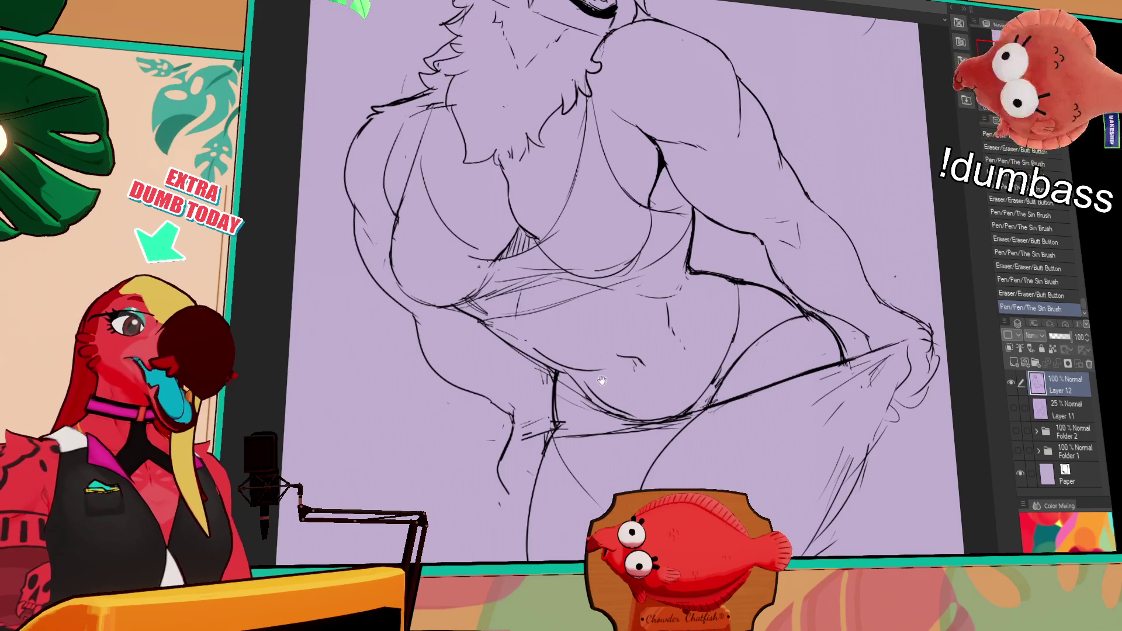
pyautogui.moveTo(530, 406)
pyautogui.mouseDown()
pyautogui.moveTo(561, 425)
pyautogui.moveTo(529, 447)
pyautogui.moveTo(548, 409)
pyautogui.moveTo(547, 420)
pyautogui.moveTo(588, 441)
pyautogui.mouseUp()
pyautogui.hotkey('ctrl', 'z')
pyautogui.hotkey('ctrl', 'z')
pyautogui.moveTo(506, 453); pyautogui.dragTo(587, 435)
pyautogui.hotkey('ctrl', 'z')
pyautogui.hotkey('ctrl', 'z')
pyautogui.hotkey('ctrl', 'z')
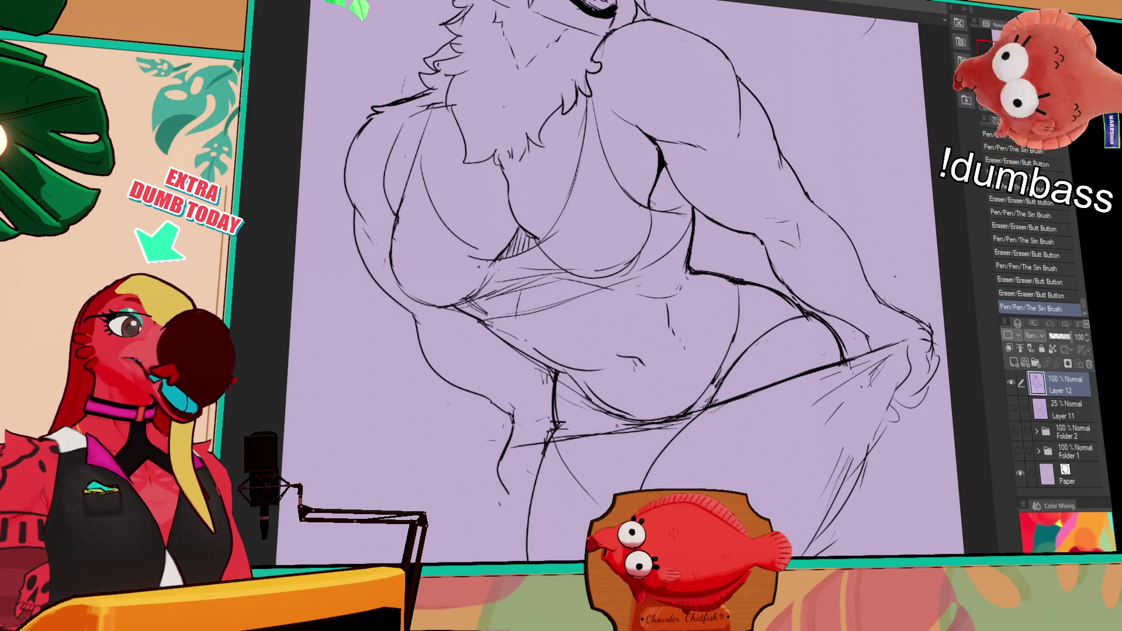
pyautogui.moveTo(506, 451)
pyautogui.mouseDown()
pyautogui.moveTo(515, 463)
pyautogui.moveTo(533, 449)
pyautogui.mouseUp()
# Ink the knee outline, redrawing strokes until the lines look clean.
pyautogui.moveTo(865, 333)
pyautogui.mouseDown()
pyautogui.moveTo(749, 333)
pyautogui.moveTo(723, 302)
pyautogui.mouseUp()
pyautogui.moveTo(772, 351)
pyautogui.mouseDown()
pyautogui.moveTo(794, 367)
pyautogui.moveTo(779, 373)
pyautogui.mouseUp()
pyautogui.moveTo(756, 330); pyautogui.dragTo(767, 340)
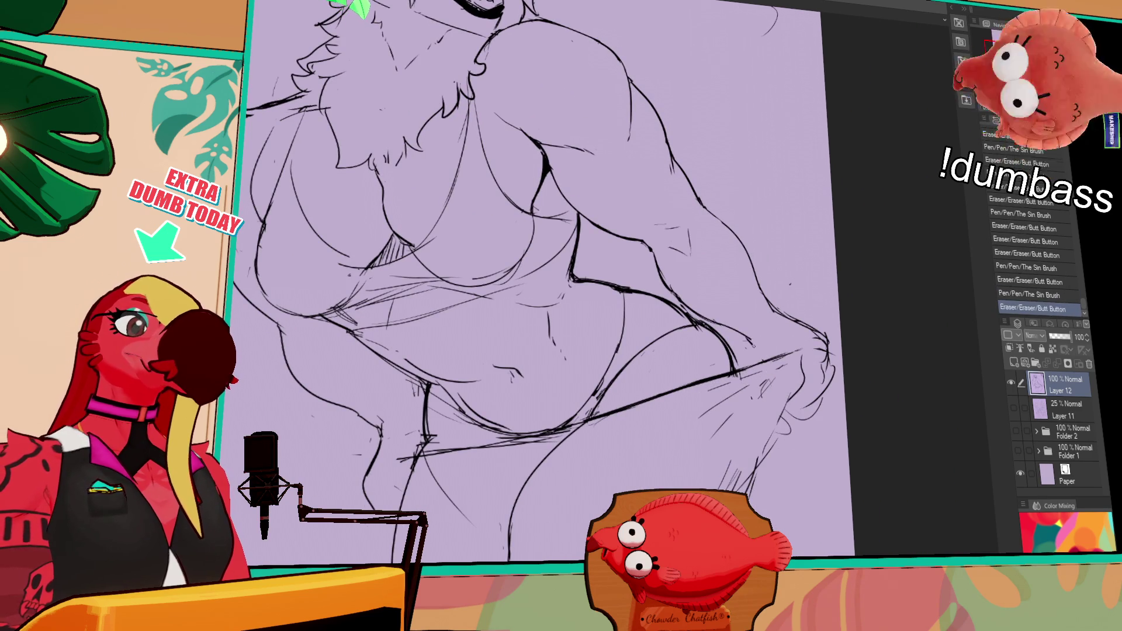
pyautogui.moveTo(871, 310); pyautogui.dragTo(816, 332)
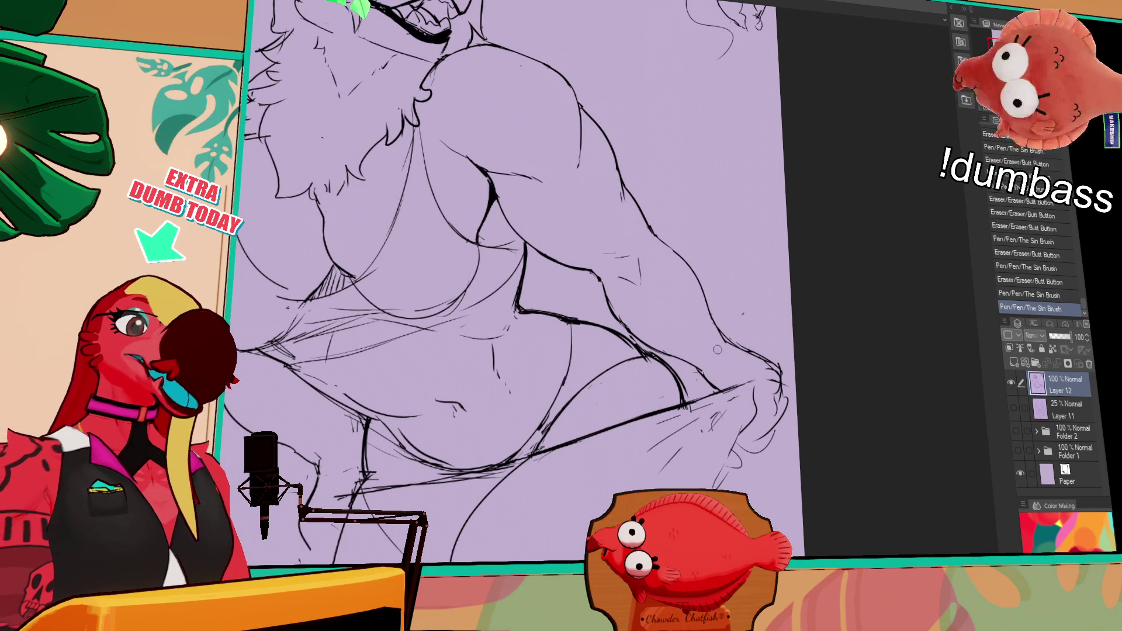
pyautogui.moveTo(718, 349)
pyautogui.mouseDown()
pyautogui.moveTo(728, 339)
pyautogui.moveTo(781, 352)
pyautogui.moveTo(770, 366)
pyautogui.moveTo(778, 391)
pyautogui.moveTo(790, 385)
pyautogui.moveTo(759, 397)
pyautogui.moveTo(740, 444)
pyautogui.mouseUp()
pyautogui.hotkey('ctrl', 'z')
pyautogui.moveTo(751, 403); pyautogui.dragTo(740, 447)
pyautogui.moveTo(756, 374)
pyautogui.mouseDown()
pyautogui.moveTo(747, 420)
pyautogui.moveTo(734, 387)
pyautogui.moveTo(756, 385)
pyautogui.moveTo(736, 437)
pyautogui.moveTo(684, 410)
pyautogui.mouseUp()
pyautogui.moveTo(754, 404); pyautogui.dragTo(712, 460)
pyautogui.moveTo(754, 384); pyautogui.dragTo(737, 391)
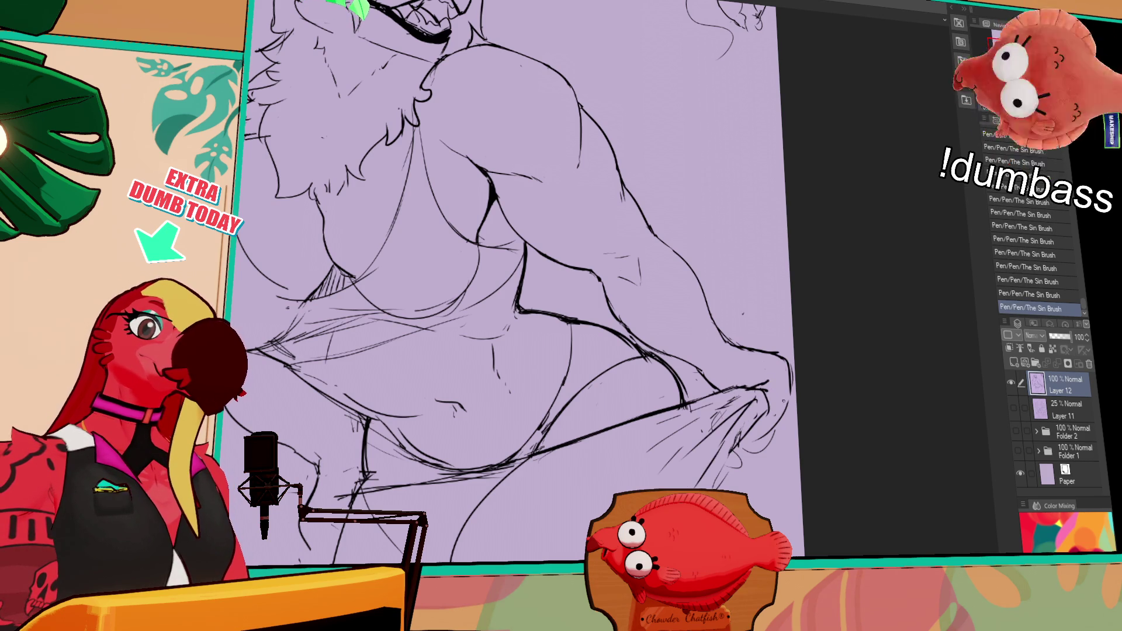
pyautogui.hotkey('ctrl', 'z')
pyautogui.hotkey('ctrl', 'z')
pyautogui.hotkey('ctrl', 'z')
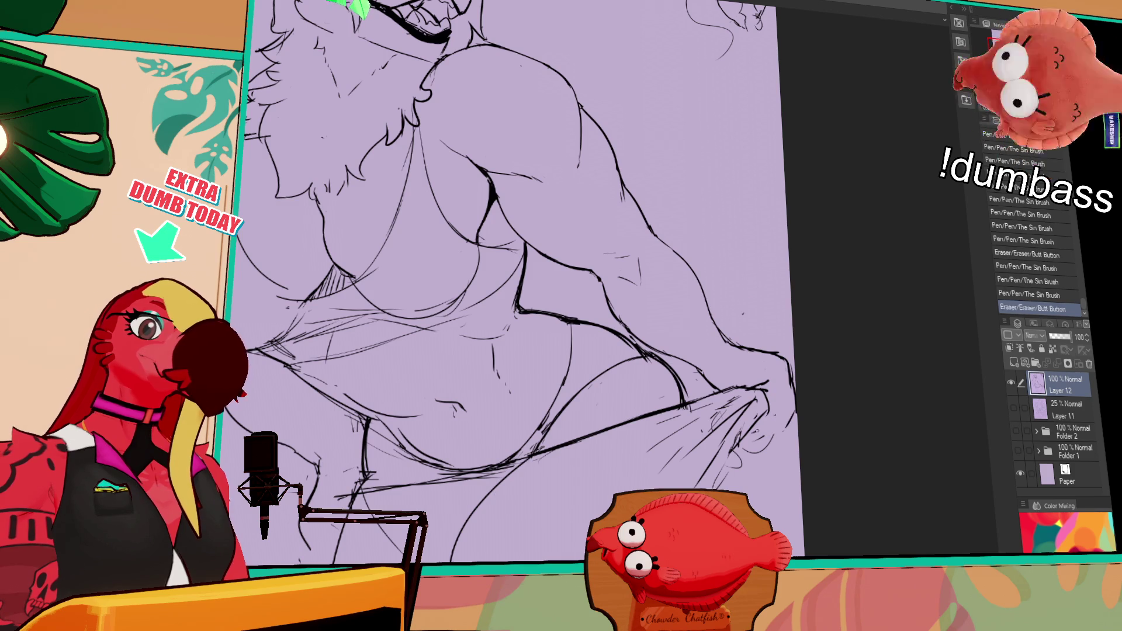
pyautogui.moveTo(783, 429); pyautogui.dragTo(753, 433)
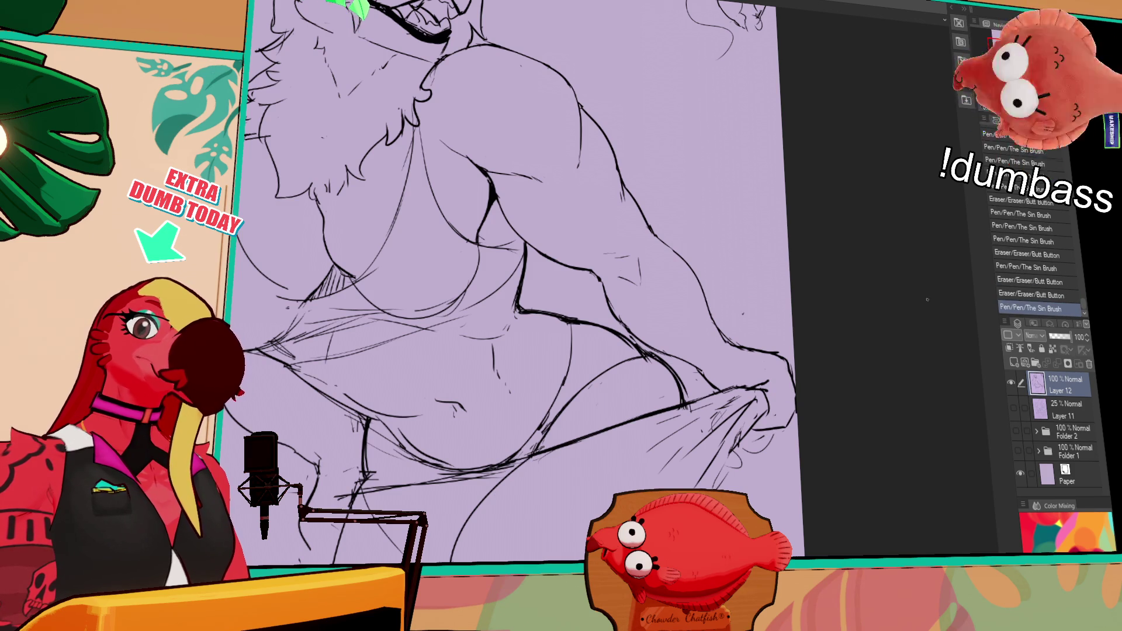
# Add short detail lines around the knee and erase a small stray mark.
pyautogui.moveTo(795, 386)
pyautogui.mouseDown()
pyautogui.moveTo(774, 422)
pyautogui.moveTo(773, 410)
pyautogui.moveTo(778, 462)
pyautogui.moveTo(766, 454)
pyautogui.moveTo(759, 477)
pyautogui.moveTo(743, 483)
pyautogui.mouseUp()
pyautogui.moveTo(749, 467); pyautogui.dragTo(766, 473)
pyautogui.moveTo(774, 427); pyautogui.dragTo(776, 431)
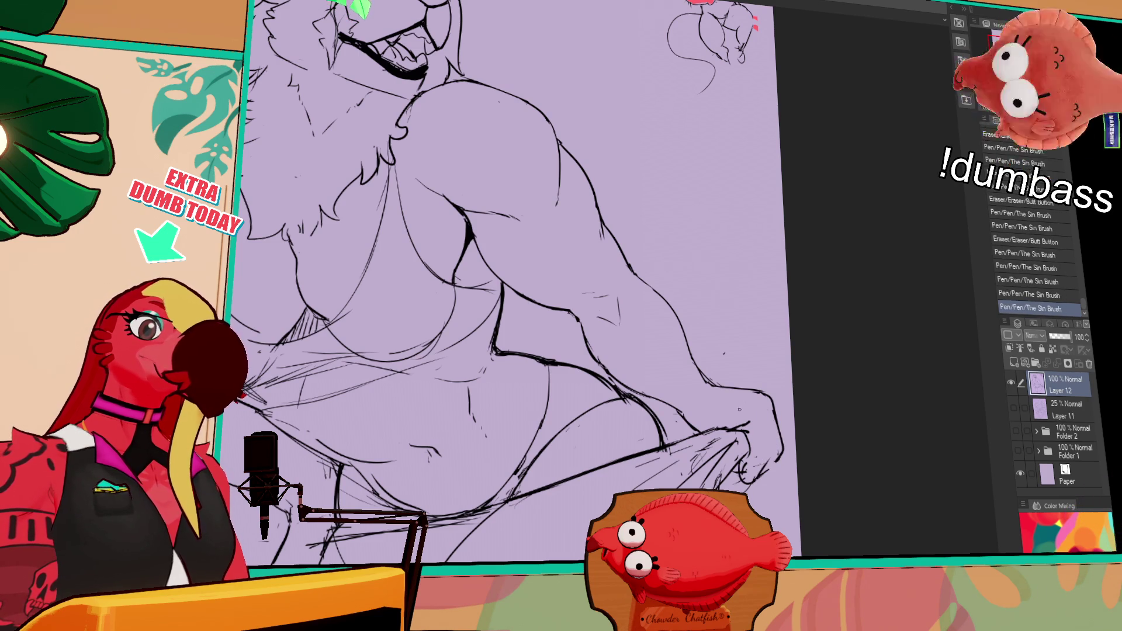
pyautogui.hotkey('ctrl', 'z')
pyautogui.hotkey('ctrl', 'z')
pyautogui.hotkey('ctrl', 'z')
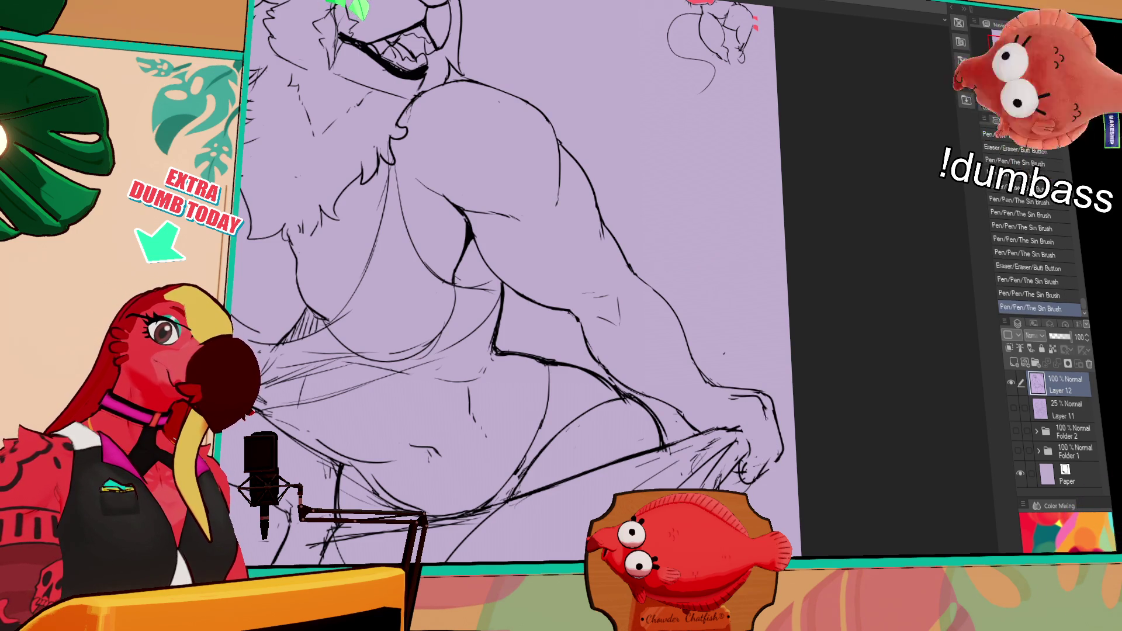
pyautogui.hotkey('ctrl', 'y')
pyautogui.moveTo(772, 455); pyautogui.dragTo(776, 462)
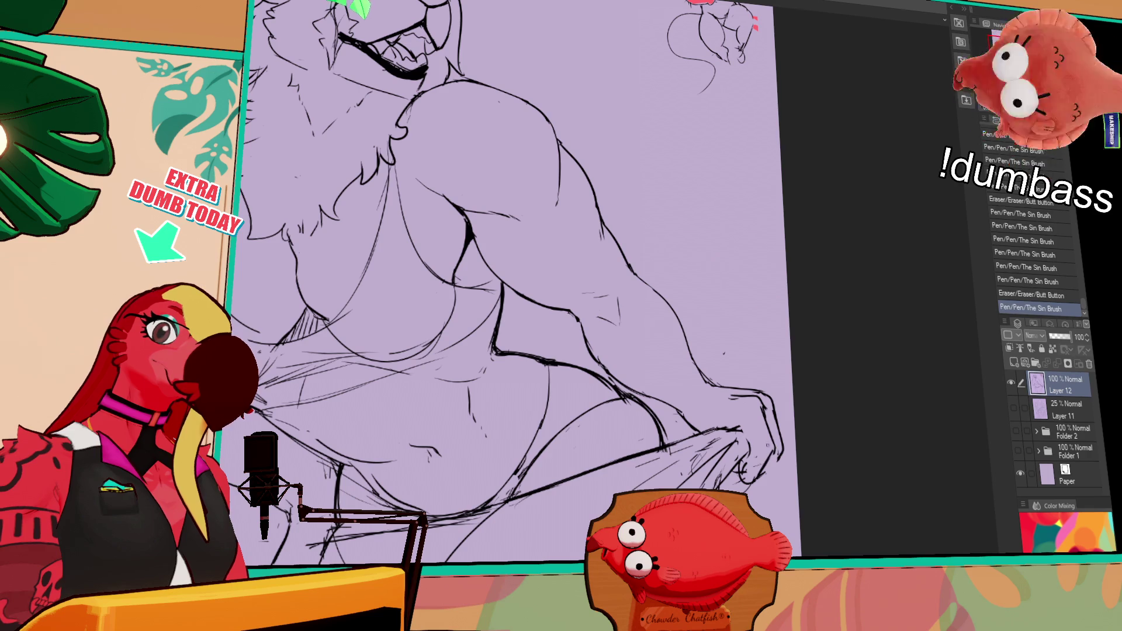
pyautogui.moveTo(834, 378); pyautogui.dragTo(781, 375)
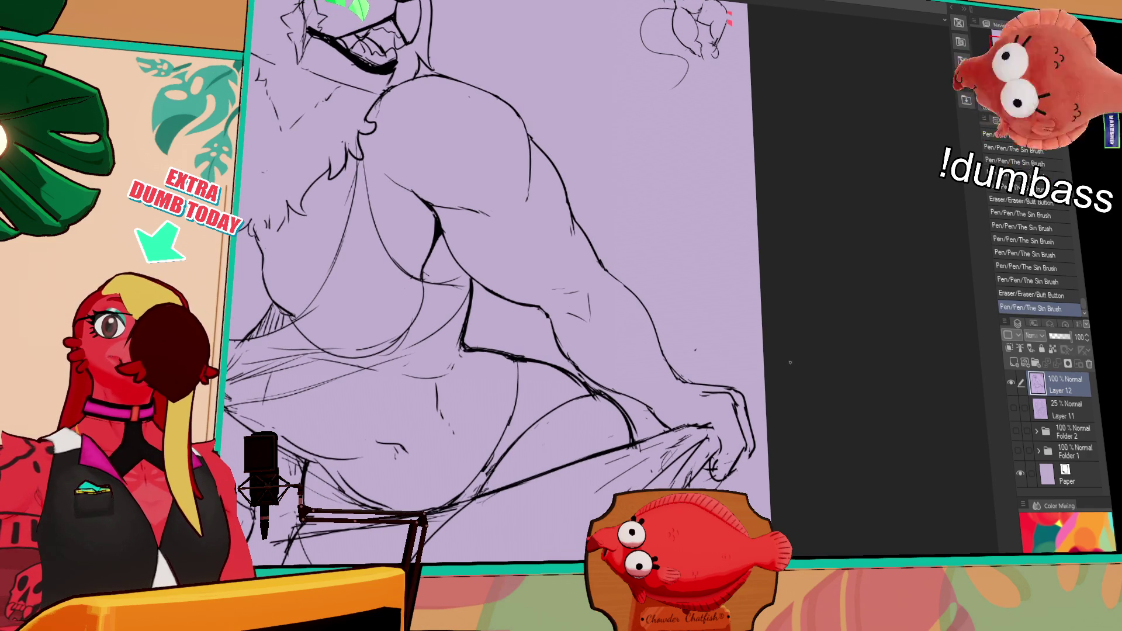
pyautogui.moveTo(712, 252); pyautogui.dragTo(709, 228)
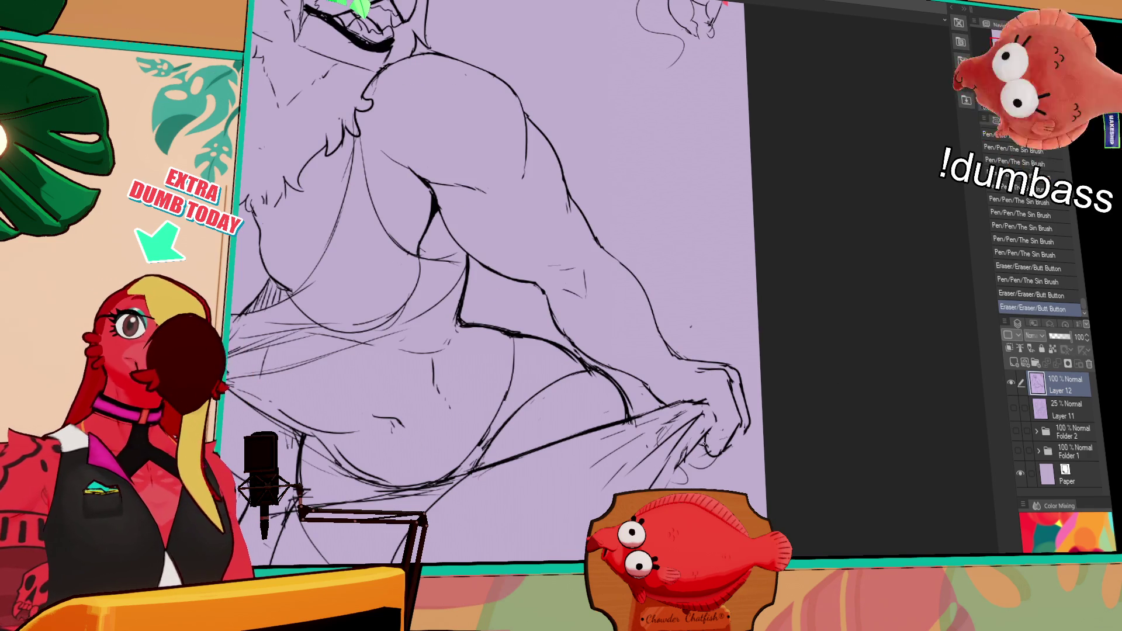
# Rework the finger lines of the hand gripping the swimsuit edge.
pyautogui.moveTo(707, 424)
pyautogui.mouseDown()
pyautogui.moveTo(716, 438)
pyautogui.moveTo(715, 415)
pyautogui.moveTo(718, 435)
pyautogui.moveTo(730, 430)
pyautogui.moveTo(713, 435)
pyautogui.moveTo(717, 461)
pyautogui.moveTo(741, 424)
pyautogui.moveTo(713, 445)
pyautogui.moveTo(729, 455)
pyautogui.moveTo(727, 445)
pyautogui.mouseUp()
pyautogui.moveTo(710, 433)
pyautogui.mouseDown()
pyautogui.moveTo(729, 451)
pyautogui.moveTo(719, 421)
pyautogui.mouseUp()
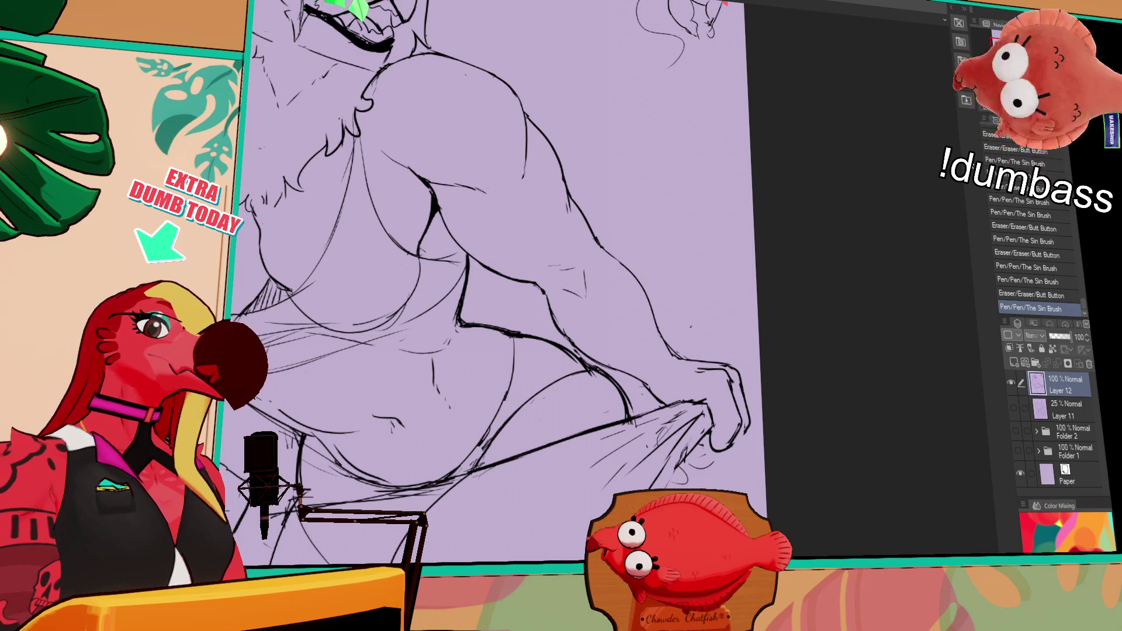
pyautogui.moveTo(719, 334); pyautogui.dragTo(736, 355)
pyautogui.moveTo(719, 450); pyautogui.dragTo(749, 421)
pyautogui.moveTo(735, 375); pyautogui.dragTo(738, 395)
pyautogui.moveTo(695, 358)
pyautogui.mouseDown()
pyautogui.moveTo(724, 354)
pyautogui.moveTo(755, 395)
pyautogui.moveTo(736, 441)
pyautogui.moveTo(716, 400)
pyautogui.moveTo(752, 363)
pyautogui.moveTo(748, 421)
pyautogui.moveTo(723, 432)
pyautogui.moveTo(761, 432)
pyautogui.mouseUp()
pyautogui.hotkey('ctrl', 'z')
pyautogui.hotkey('ctrl', 'z')
pyautogui.hotkey('ctrl', 'z')
pyautogui.hotkey('ctrl', 'z')
pyautogui.hotkey('ctrl', 'z')
pyautogui.hotkey('ctrl', 'y')
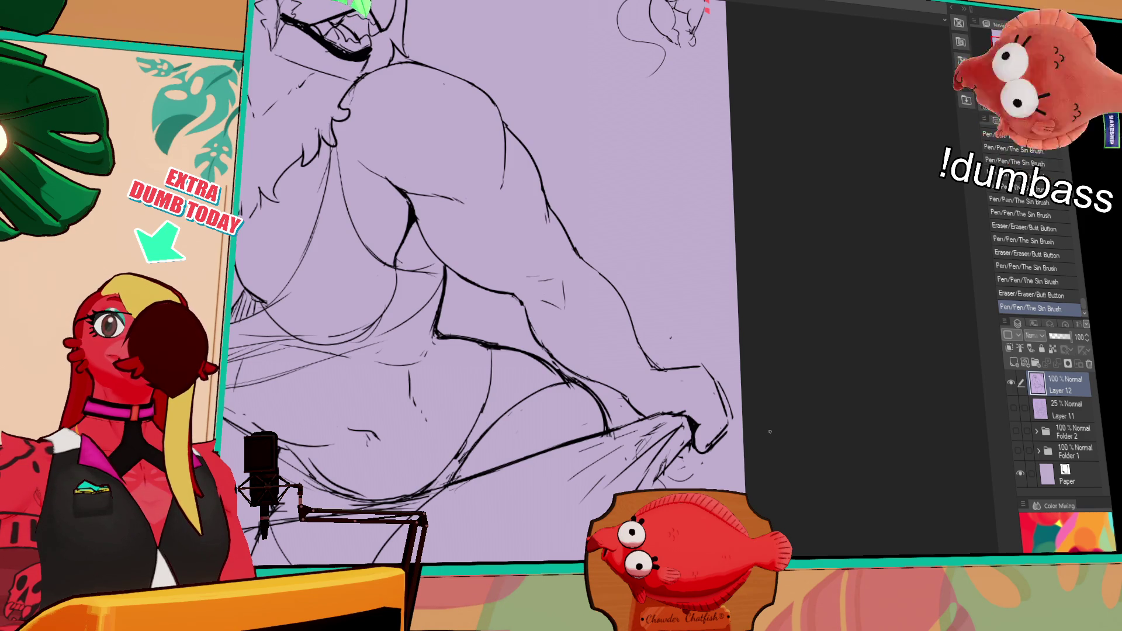
# Redraw the lines around the hand and add small ink marks nearby.
pyautogui.scroll(-1, 772, 426)
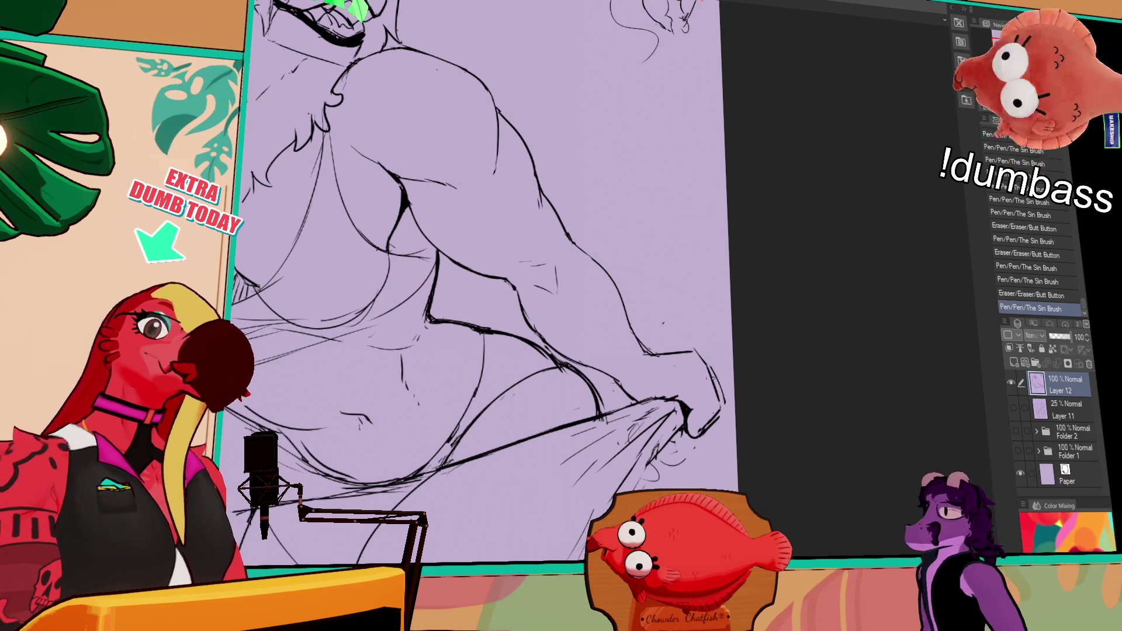
pyautogui.moveTo(651, 389)
pyautogui.mouseDown()
pyautogui.moveTo(631, 390)
pyautogui.moveTo(655, 397)
pyautogui.mouseUp()
pyautogui.moveTo(655, 398)
pyautogui.mouseDown()
pyautogui.moveTo(680, 396)
pyautogui.moveTo(664, 390)
pyautogui.mouseUp()
pyautogui.moveTo(660, 391)
pyautogui.mouseDown()
pyautogui.moveTo(690, 398)
pyautogui.moveTo(649, 401)
pyautogui.moveTo(687, 391)
pyautogui.moveTo(694, 425)
pyautogui.mouseUp()
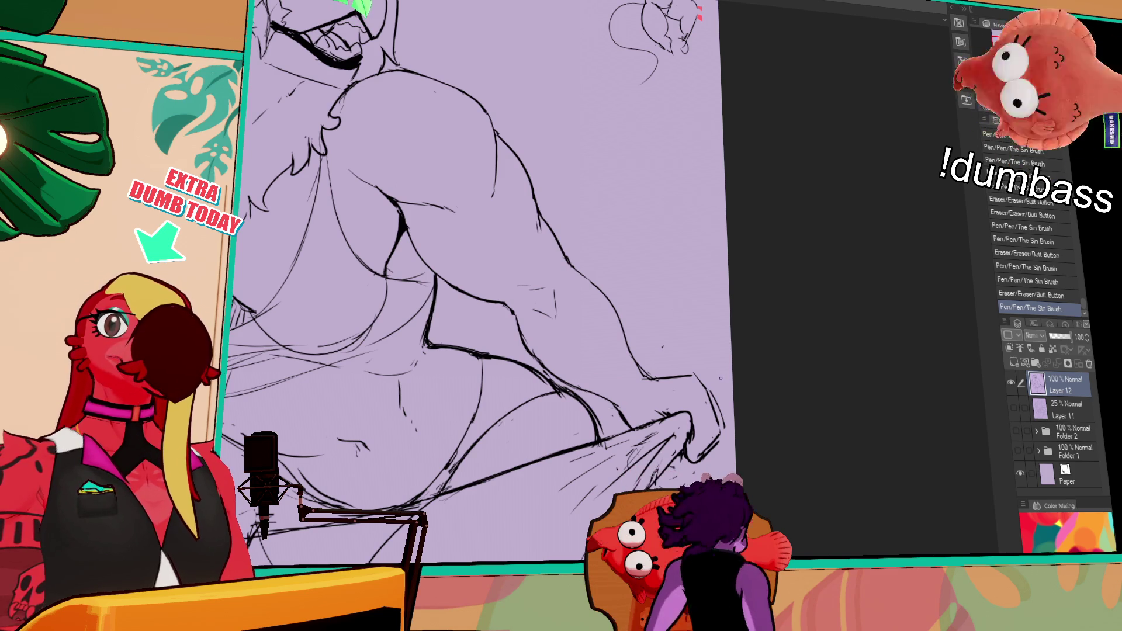
pyautogui.click(746, 346)
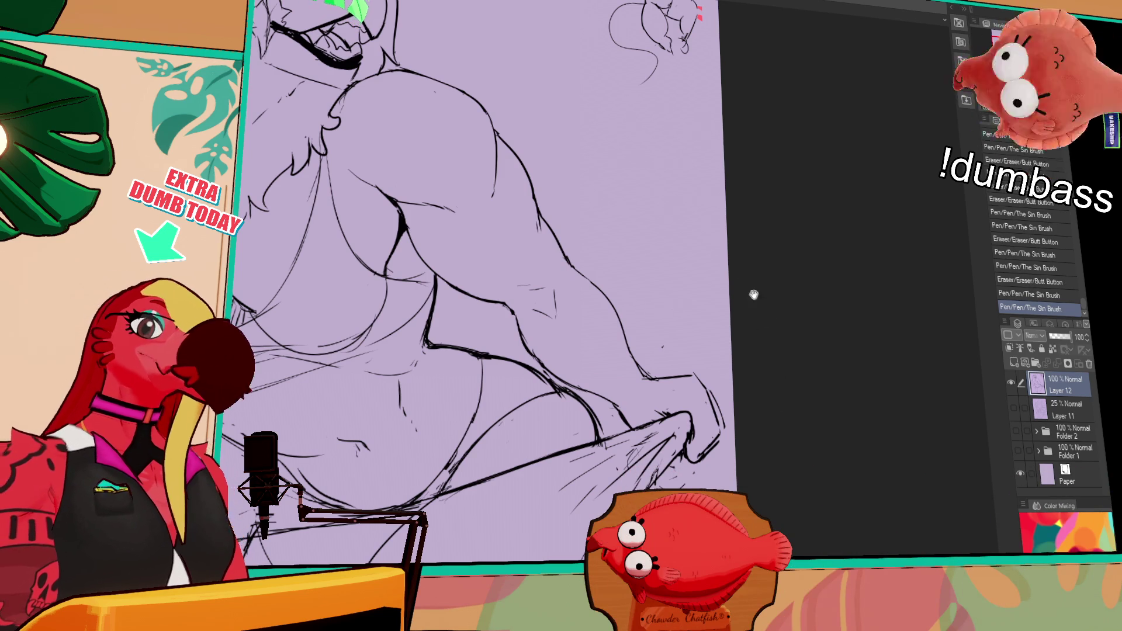
pyautogui.moveTo(641, 416); pyautogui.dragTo(629, 410)
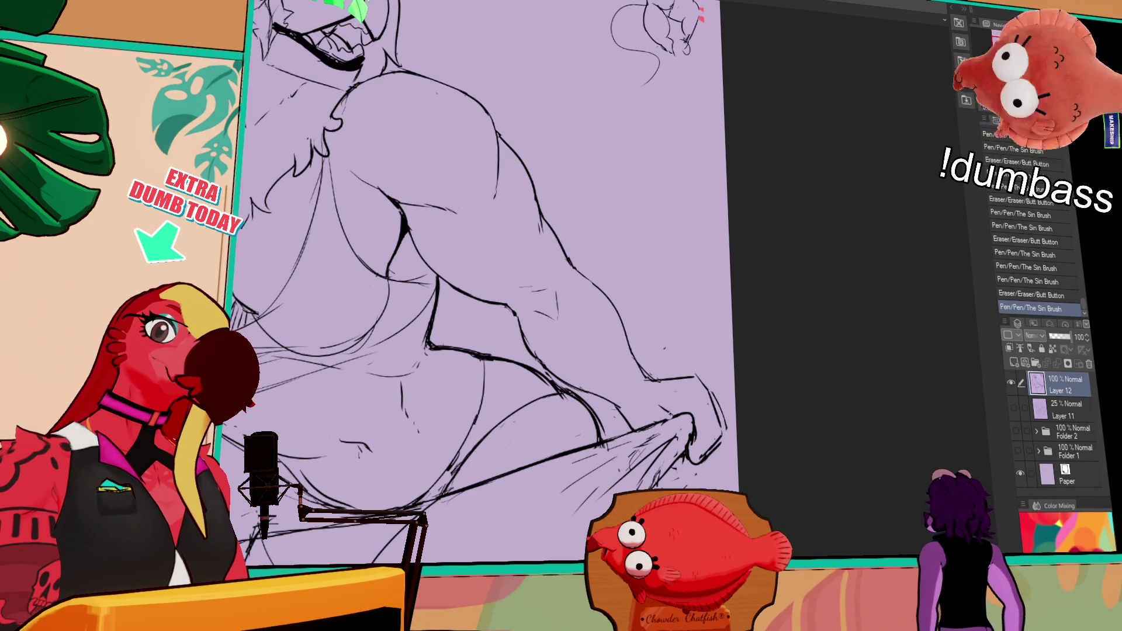
pyautogui.moveTo(654, 407); pyautogui.dragTo(668, 412)
pyautogui.hotkey('ctrl', 'z')
pyautogui.click(629, 399)
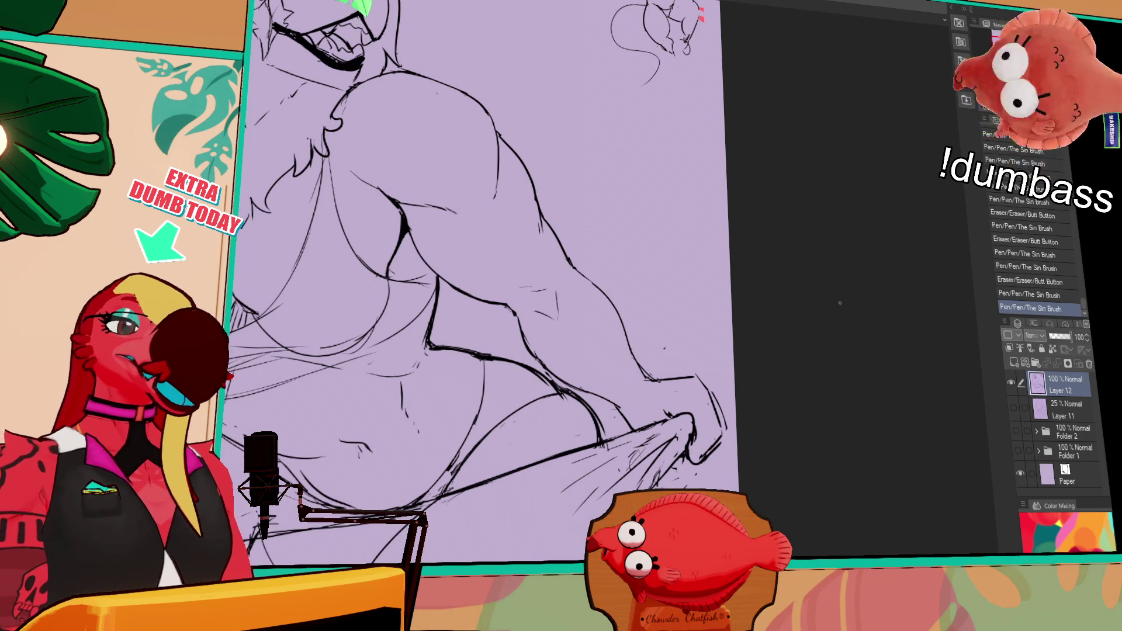
# Touch up and erase small spots elsewhere on the figure.
pyautogui.moveTo(819, 351)
pyautogui.mouseDown()
pyautogui.moveTo(819, 325)
pyautogui.moveTo(794, 288)
pyautogui.moveTo(733, 277)
pyautogui.mouseUp()
pyautogui.click(440, 493)
pyautogui.click(440, 493)
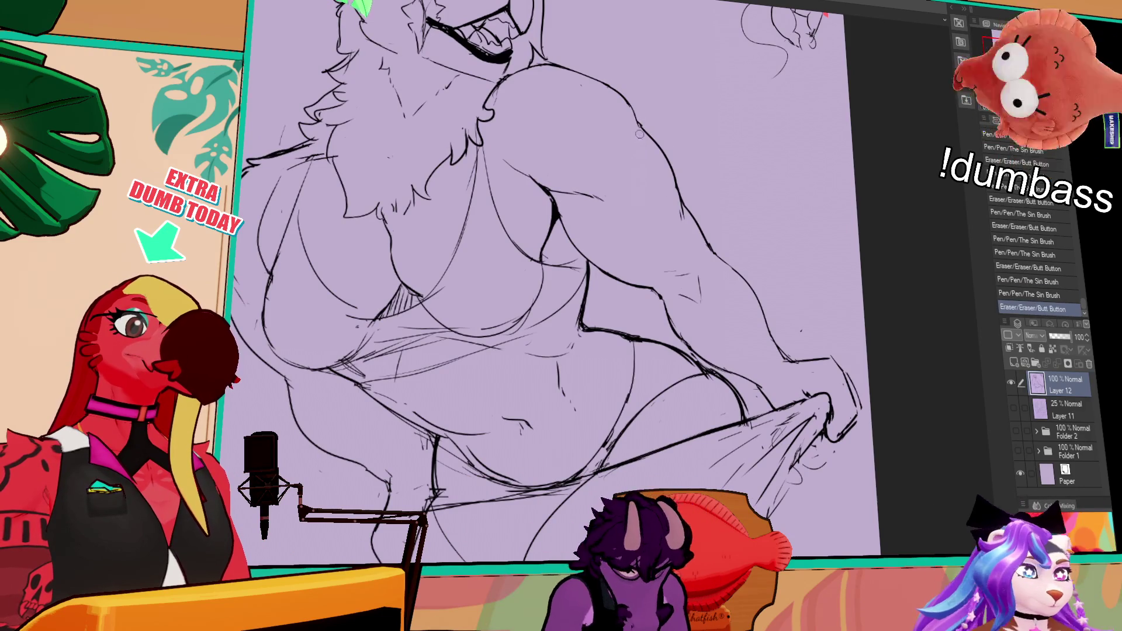
pyautogui.click(643, 193)
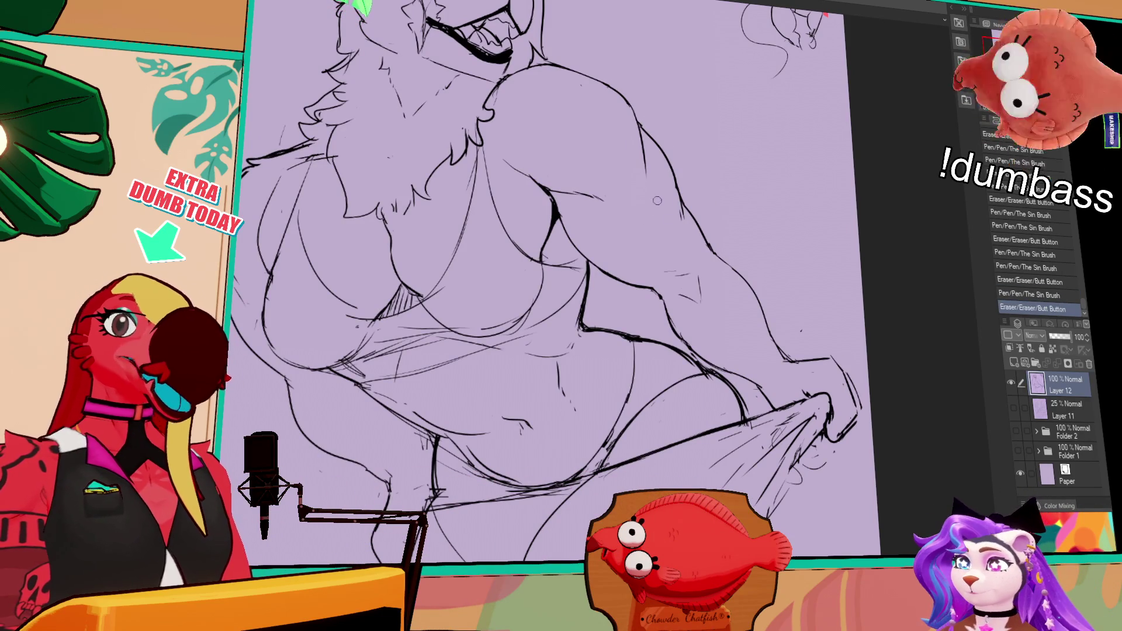
pyautogui.moveTo(734, 294); pyautogui.dragTo(892, 241)
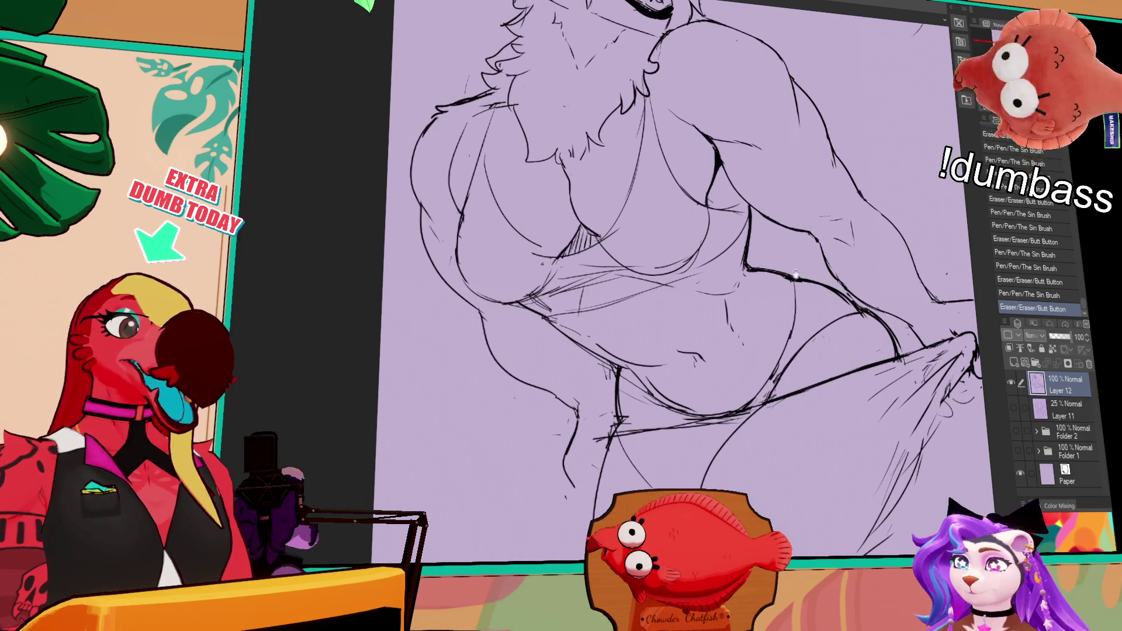
# Touch up small strokes along the arm and near the hip, erasing stray marks.
pyautogui.click(523, 376)
pyautogui.click(546, 389)
pyautogui.moveTo(529, 377); pyautogui.dragTo(560, 395)
pyautogui.moveTo(659, 302); pyautogui.dragTo(699, 361)
pyautogui.moveTo(570, 379); pyautogui.dragTo(629, 416)
pyautogui.moveTo(707, 370); pyautogui.dragTo(713, 337)
pyautogui.moveTo(623, 410)
pyautogui.mouseDown()
pyautogui.moveTo(627, 400)
pyautogui.moveTo(642, 435)
pyautogui.mouseUp()
pyautogui.moveTo(623, 436); pyautogui.dragTo(636, 465)
# Add small ink strokes, then erase and redraw the hip line.
pyautogui.moveTo(837, 265); pyautogui.dragTo(830, 274)
pyautogui.moveTo(825, 270); pyautogui.dragTo(832, 277)
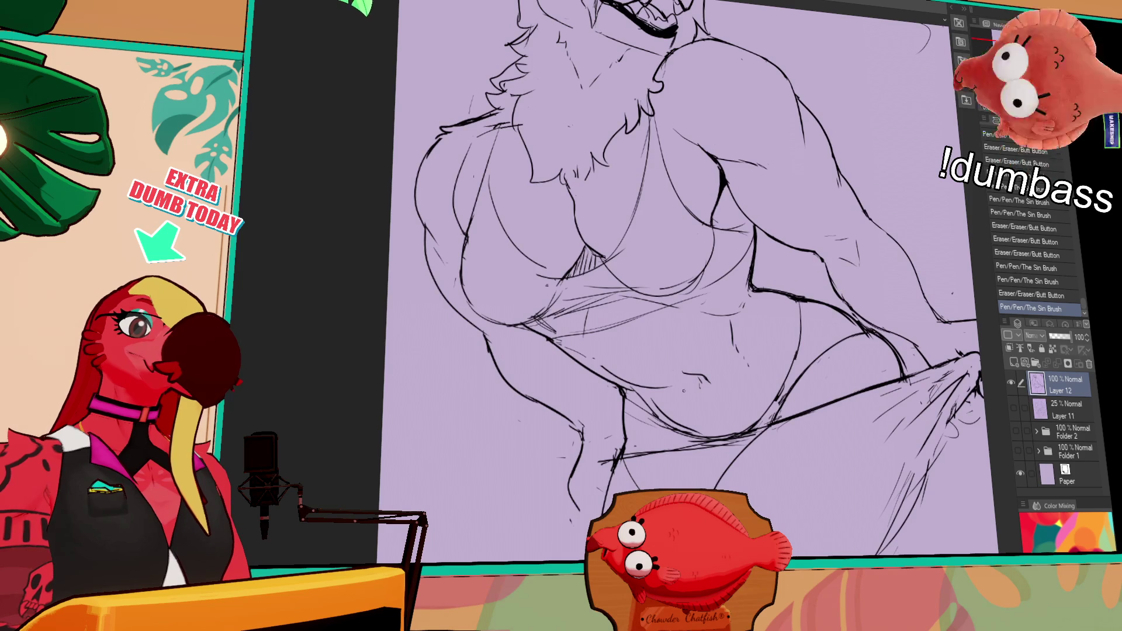
pyautogui.moveTo(628, 430); pyautogui.dragTo(673, 431)
pyautogui.moveTo(626, 416)
pyautogui.mouseDown()
pyautogui.moveTo(673, 415)
pyautogui.moveTo(659, 415)
pyautogui.mouseUp()
pyautogui.moveTo(869, 271)
pyautogui.mouseDown()
pyautogui.moveTo(870, 308)
pyautogui.moveTo(841, 239)
pyautogui.mouseUp()
pyautogui.moveTo(775, 281)
pyautogui.mouseDown()
pyautogui.moveTo(760, 366)
pyautogui.moveTo(775, 320)
pyautogui.mouseUp()
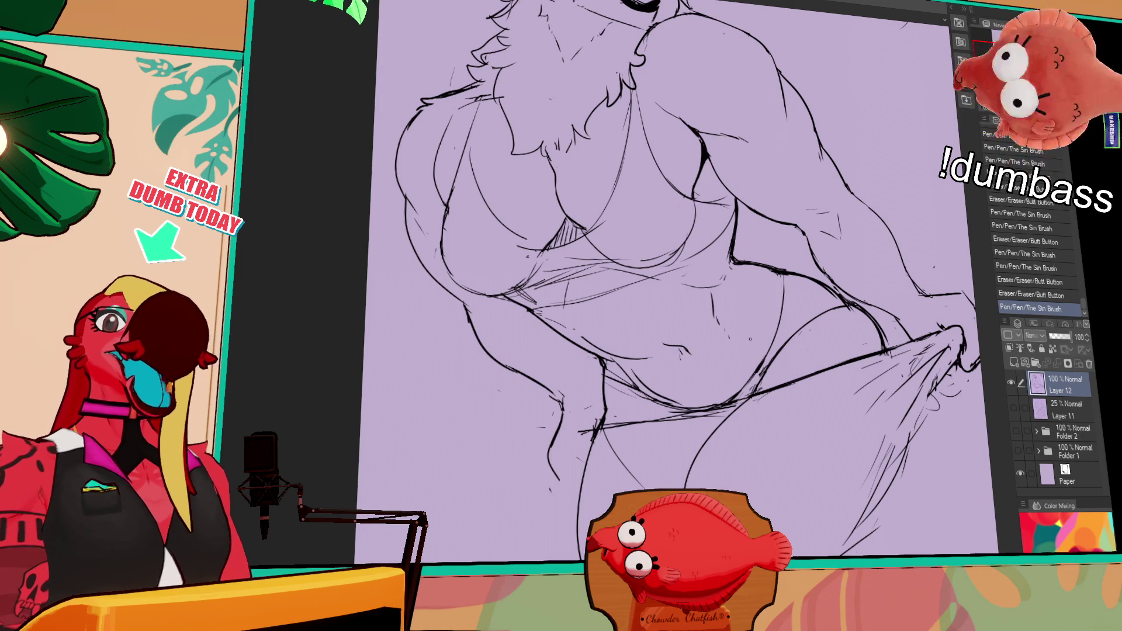
pyautogui.moveTo(773, 316)
pyautogui.mouseDown()
pyautogui.moveTo(822, 273)
pyautogui.moveTo(838, 310)
pyautogui.mouseUp()
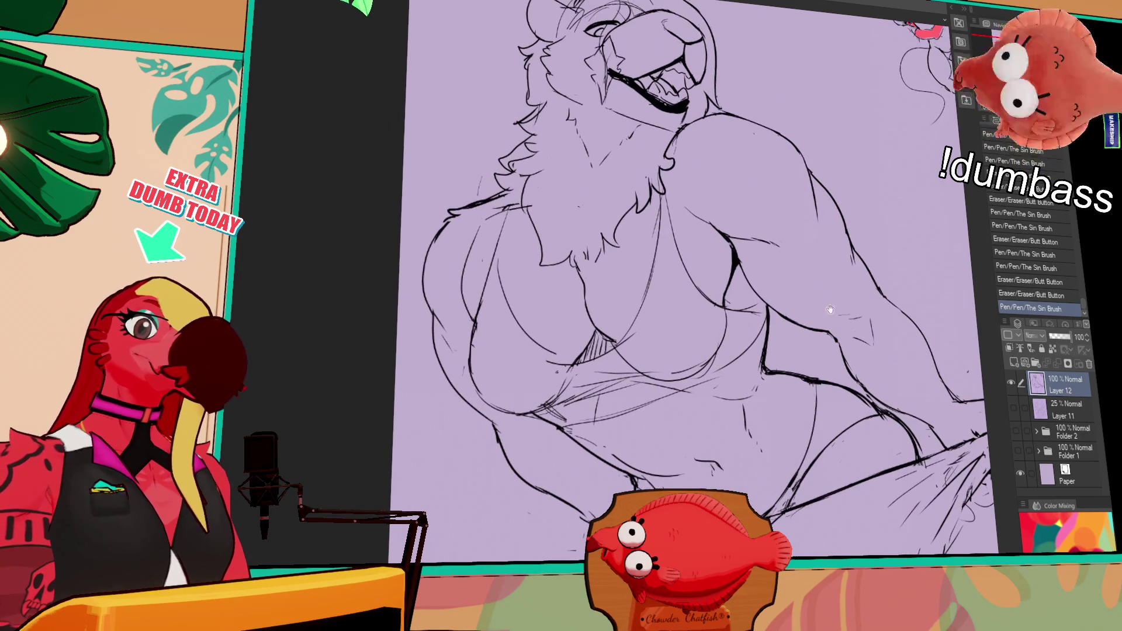
# Try out the long chest contour stroke, undoing unsatisfying attempts.
pyautogui.moveTo(545, 358)
pyautogui.mouseDown()
pyautogui.moveTo(553, 351)
pyautogui.moveTo(518, 315)
pyautogui.mouseUp()
pyautogui.moveTo(599, 366); pyautogui.dragTo(500, 257)
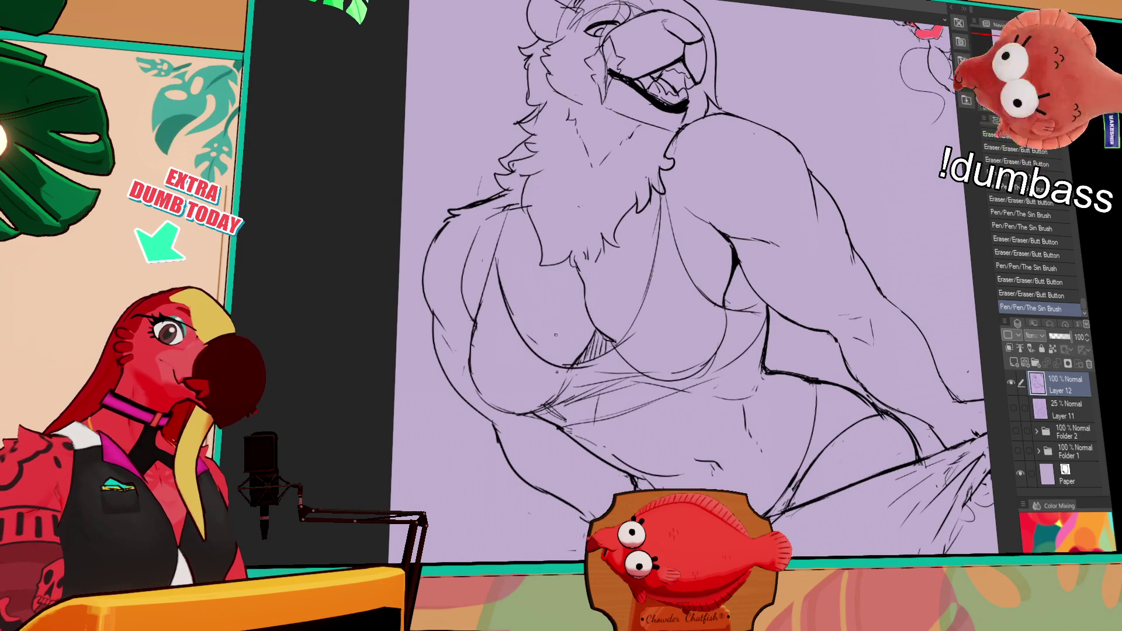
pyautogui.hotkey('ctrl', 'z')
pyautogui.hotkey('ctrl', 'y')
pyautogui.hotkey('ctrl', 'z')
pyautogui.moveTo(523, 334); pyautogui.dragTo(535, 344)
pyautogui.moveTo(508, 210)
pyautogui.mouseDown()
pyautogui.moveTo(538, 368)
pyautogui.moveTo(596, 383)
pyautogui.moveTo(582, 359)
pyautogui.moveTo(608, 350)
pyautogui.mouseUp()
pyautogui.hotkey('ctrl', 'z')
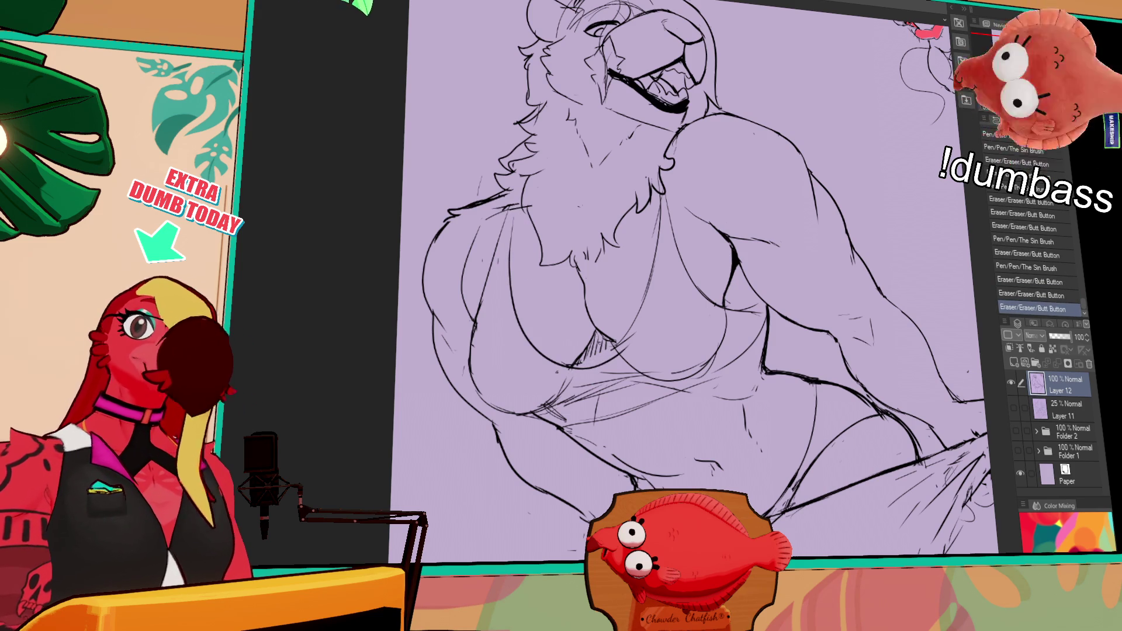
# Redraw small chest strokes and retry the main chest line several times.
pyautogui.moveTo(683, 325); pyautogui.dragTo(696, 334)
pyautogui.moveTo(614, 361)
pyautogui.mouseDown()
pyautogui.moveTo(652, 274)
pyautogui.moveTo(615, 344)
pyautogui.moveTo(643, 315)
pyautogui.moveTo(620, 363)
pyautogui.mouseUp()
pyautogui.hotkey('ctrl', 'z')
pyautogui.moveTo(649, 228); pyautogui.dragTo(638, 328)
pyautogui.hotkey('ctrl', 'z')
pyautogui.hotkey('ctrl', 'z')
pyautogui.moveTo(643, 281); pyautogui.dragTo(652, 239)
pyautogui.moveTo(652, 315)
pyautogui.mouseDown()
pyautogui.moveTo(655, 222)
pyautogui.moveTo(628, 351)
pyautogui.mouseUp()
pyautogui.hotkey('ctrl', 'z')
pyautogui.moveTo(659, 211); pyautogui.dragTo(632, 342)
pyautogui.hotkey('ctrl', 'z')
pyautogui.moveTo(660, 205); pyautogui.dragTo(629, 345)
pyautogui.hotkey('ctrl', 'z')
pyautogui.hotkey('ctrl', 'z')
# Settle on a final chest line stroke, restoring the best undone version.
pyautogui.moveTo(658, 207)
pyautogui.mouseDown()
pyautogui.moveTo(638, 330)
pyautogui.moveTo(641, 302)
pyautogui.mouseUp()
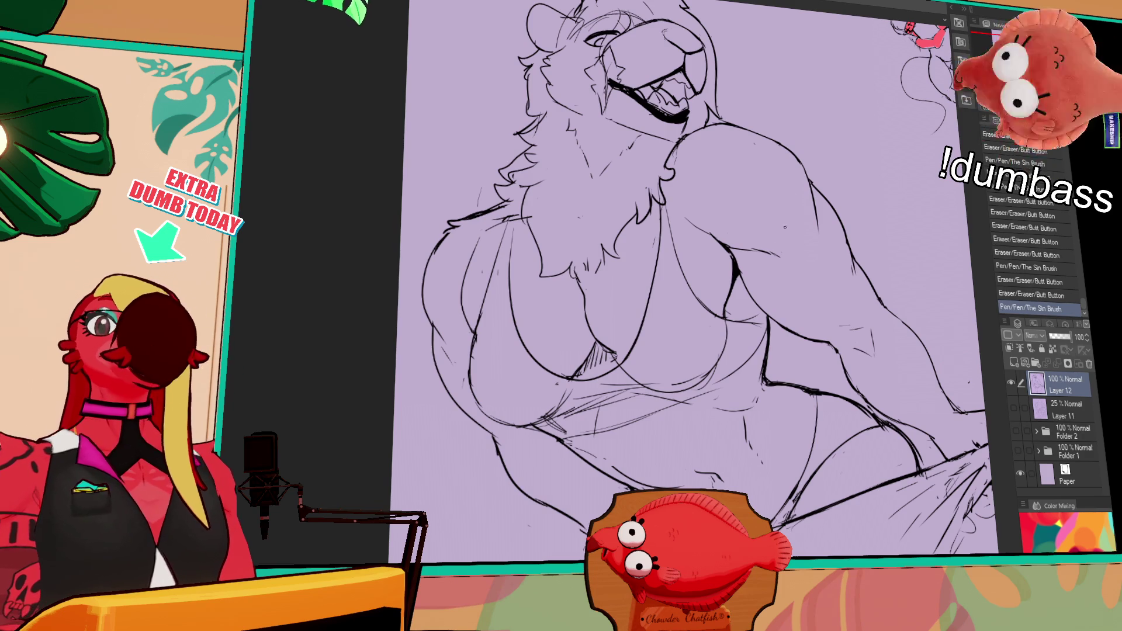
pyautogui.moveTo(660, 204); pyautogui.dragTo(637, 328)
pyautogui.hotkey('ctrl', 'z')
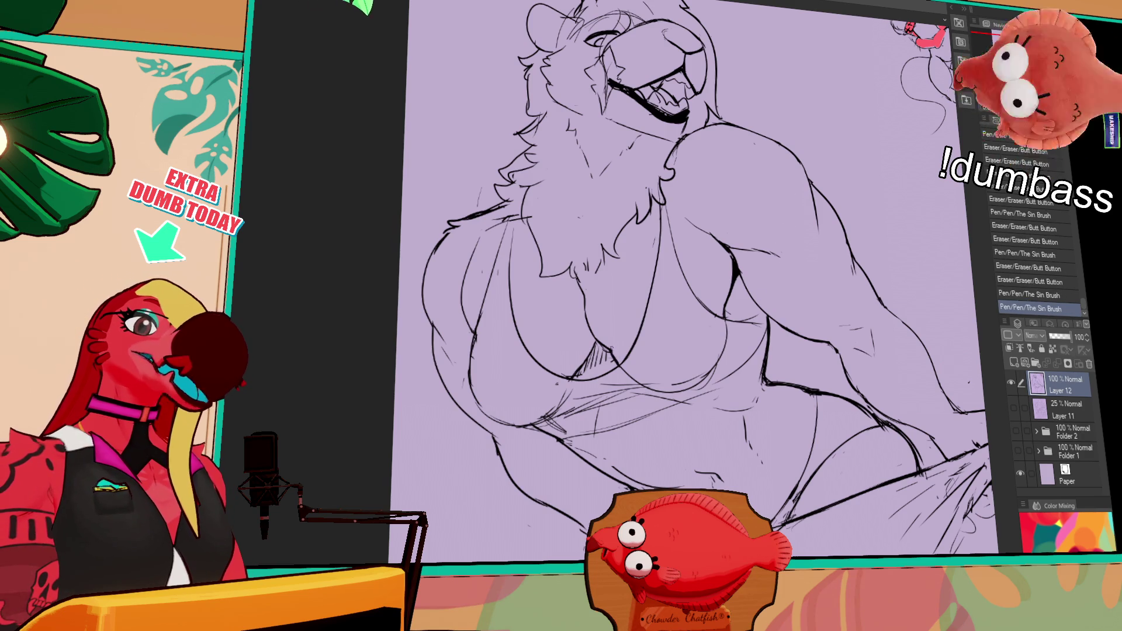
pyautogui.moveTo(662, 204); pyautogui.dragTo(616, 351)
pyautogui.hotkey('ctrl', 'z')
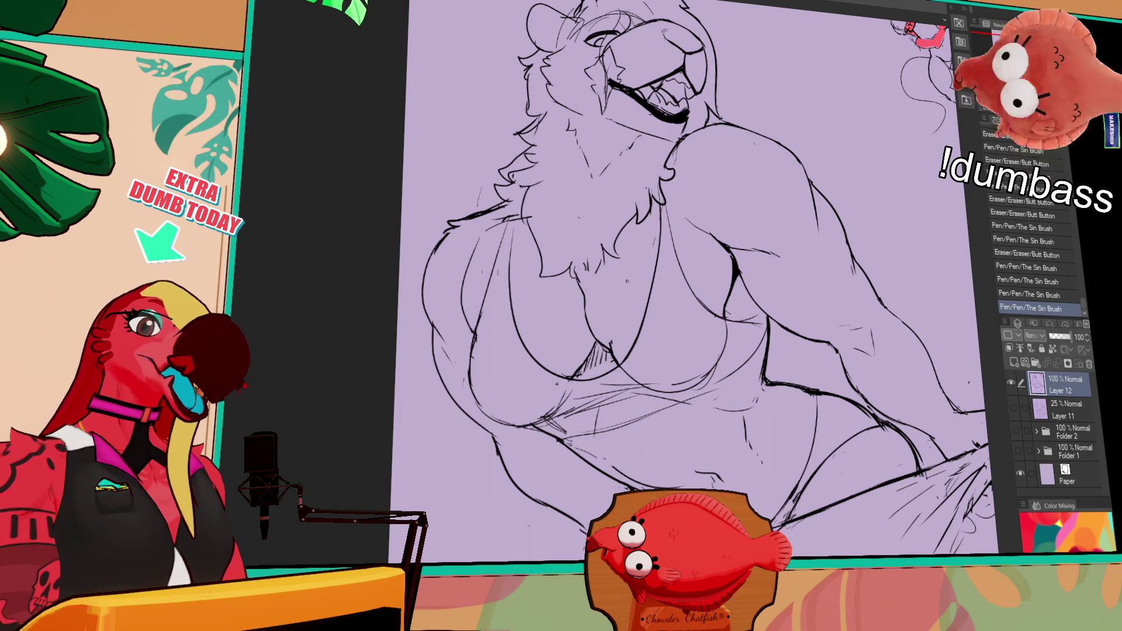
pyautogui.hotkey('ctrl', 'z')
pyautogui.hotkey('ctrl', 'y')
pyautogui.hotkey('ctrl', 'y')
pyautogui.hotkey('ctrl', 'y')
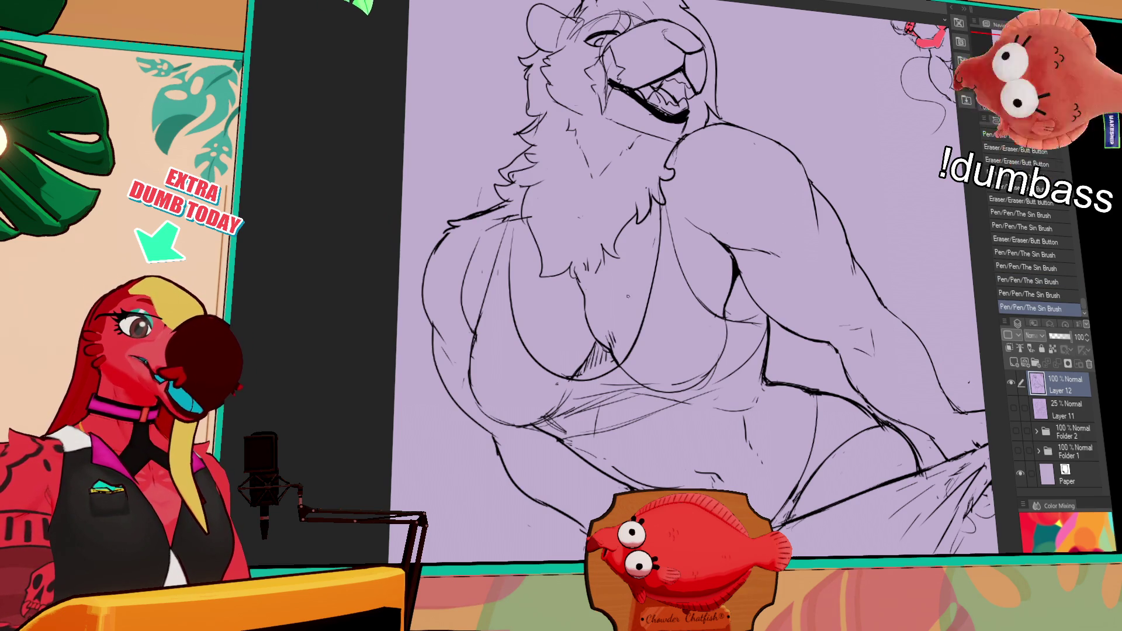
pyautogui.moveTo(644, 298); pyautogui.dragTo(712, 320)
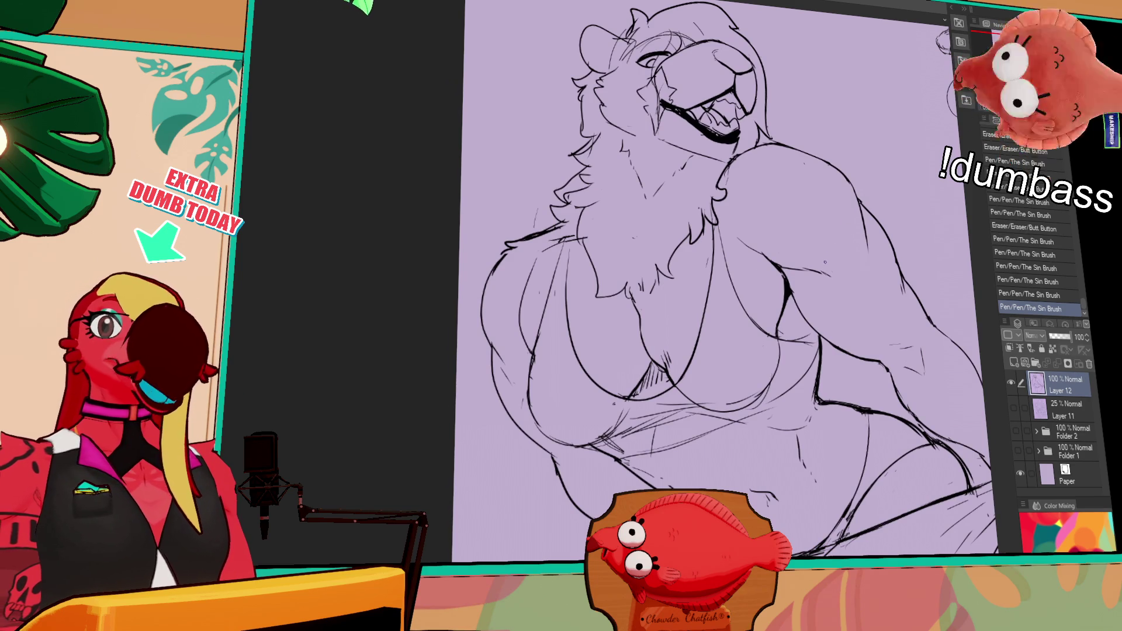
# Erase faint chest lines and redraw them as a clean ink stroke.
pyautogui.scroll(2, 825, 259)
pyautogui.moveTo(640, 342); pyautogui.dragTo(649, 362)
pyautogui.moveTo(637, 313); pyautogui.dragTo(642, 333)
pyautogui.moveTo(649, 294)
pyautogui.mouseDown()
pyautogui.moveTo(632, 336)
pyautogui.moveTo(649, 334)
pyautogui.moveTo(641, 347)
pyautogui.moveTo(653, 388)
pyautogui.mouseUp()
pyautogui.moveTo(643, 349); pyautogui.dragTo(657, 392)
pyautogui.click(741, 297)
pyautogui.hotkey('ctrl', 'z')
pyautogui.hotkey('ctrl', 'z')
# Erase and redraw a small line segment where the arm meets the chest.
pyautogui.hotkey('ctrl', 'z')
pyautogui.hotkey('ctrl', 'z')
pyautogui.moveTo(781, 341)
pyautogui.mouseDown()
pyautogui.moveTo(782, 315)
pyautogui.moveTo(759, 342)
pyautogui.mouseUp()
pyautogui.moveTo(681, 371); pyautogui.dragTo(679, 378)
pyautogui.hotkey('ctrl', 'z')
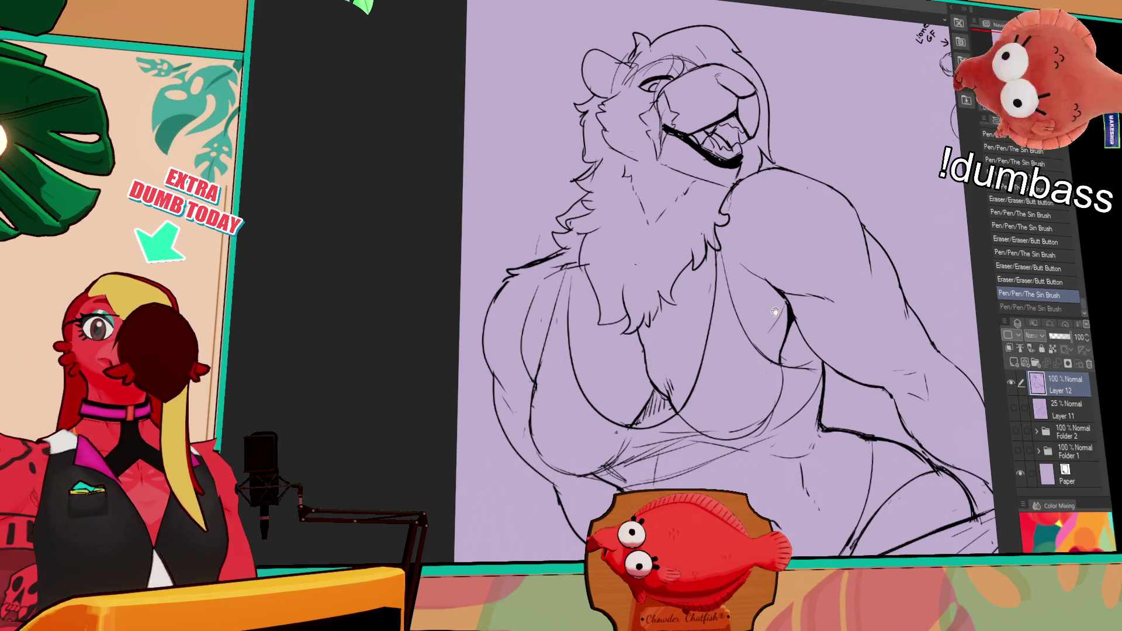
pyautogui.scroll(2, 754, 327)
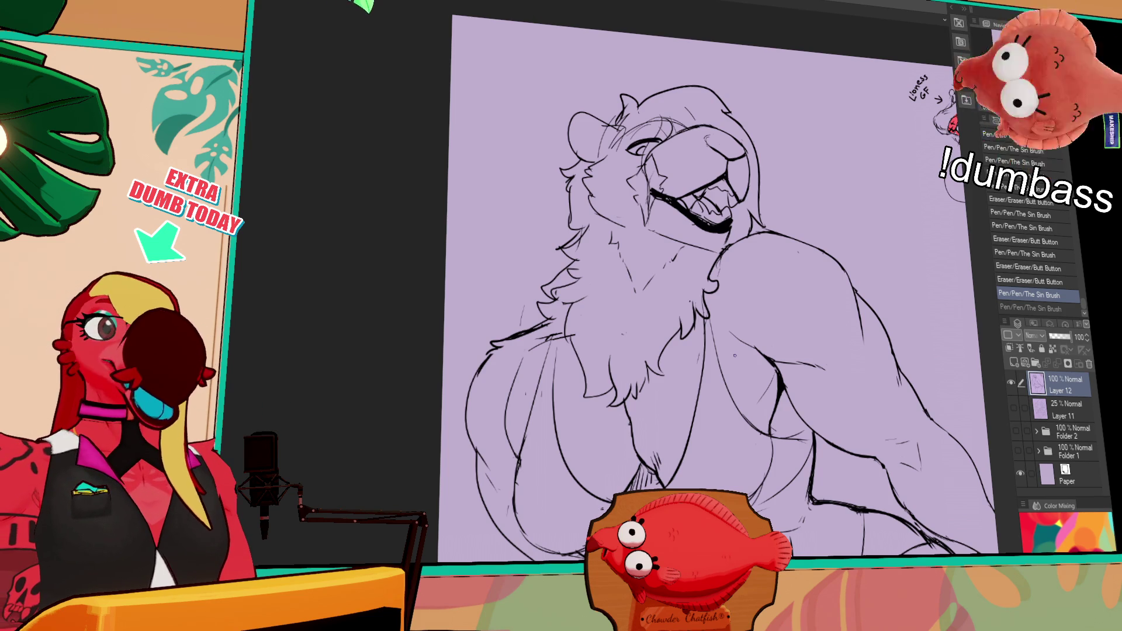
# Erase stray marks near the mouth and redraw the mouth line.
pyautogui.hotkey('ctrl', 'y')
pyautogui.moveTo(678, 242)
pyautogui.mouseDown()
pyautogui.moveTo(699, 233)
pyautogui.moveTo(687, 231)
pyautogui.mouseUp()
pyautogui.hotkey('ctrl', 'z')
pyautogui.hotkey('ctrl', 'y')
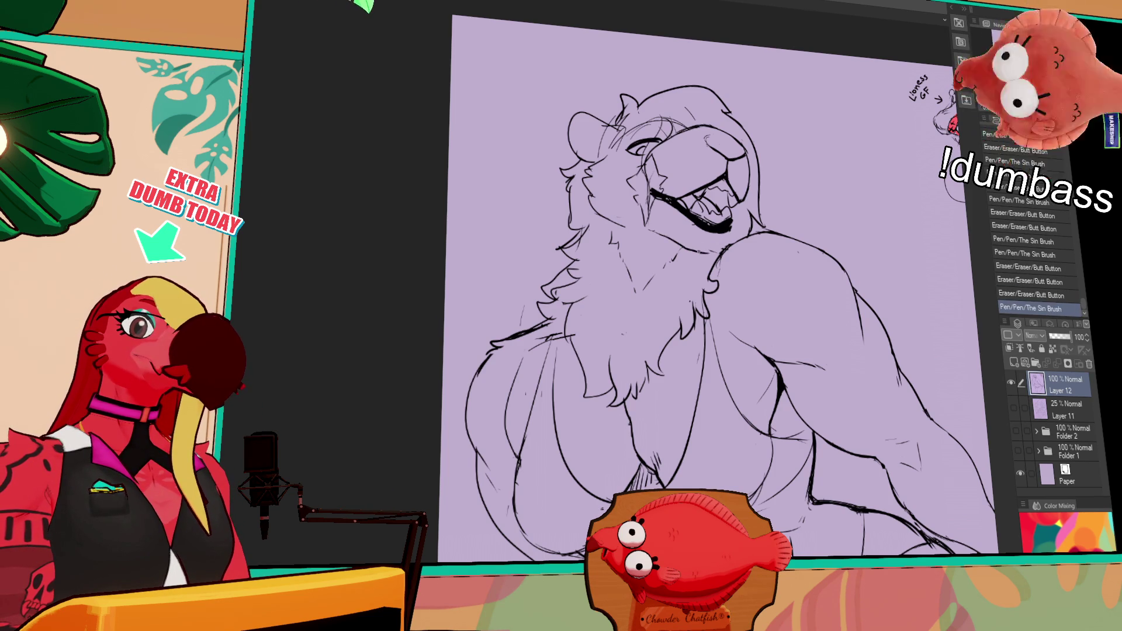
pyautogui.hotkey('ctrl', 'z')
pyautogui.hotkey('ctrl', 'y')
pyautogui.hotkey('ctrl', 'z')
pyautogui.hotkey('ctrl', 'y')
pyautogui.moveTo(698, 257)
pyautogui.mouseDown()
pyautogui.moveTo(766, 255)
pyautogui.moveTo(768, 277)
pyautogui.moveTo(737, 257)
pyautogui.mouseUp()
# Clean stray marks off the chin and refine the line beside the jaw.
pyautogui.hotkey('ctrl', 'z')
pyautogui.hotkey('ctrl', 'y')
pyautogui.hotkey('ctrl', 'z')
pyautogui.hotkey('ctrl', 'y')
pyautogui.hotkey('ctrl', 'z')
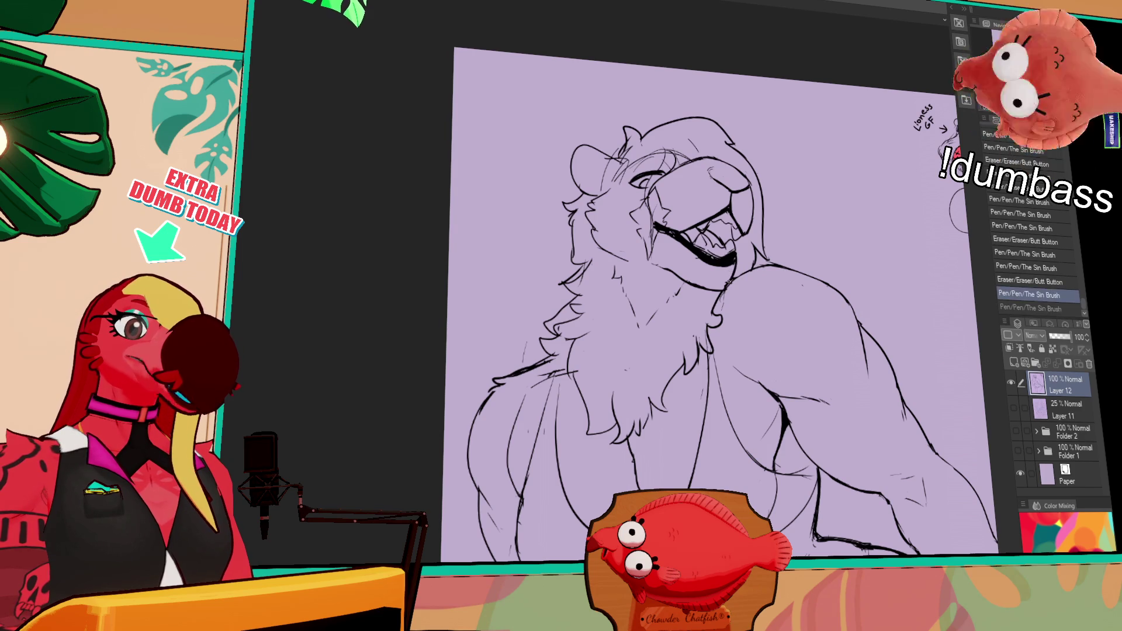
pyautogui.moveTo(728, 280)
pyautogui.mouseDown()
pyautogui.moveTo(725, 297)
pyautogui.moveTo(764, 269)
pyautogui.mouseUp()
pyautogui.moveTo(756, 259)
pyautogui.mouseDown()
pyautogui.moveTo(765, 270)
pyautogui.moveTo(829, 263)
pyautogui.mouseUp()
# Clean up and redraw the short lines on the shoulder.
pyautogui.moveTo(542, 382); pyautogui.dragTo(549, 387)
pyautogui.moveTo(556, 348); pyautogui.dragTo(565, 353)
pyautogui.moveTo(546, 362); pyautogui.dragTo(551, 368)
pyautogui.moveTo(792, 251)
pyautogui.mouseDown()
pyautogui.moveTo(784, 273)
pyautogui.moveTo(813, 268)
pyautogui.moveTo(769, 266)
pyautogui.mouseUp()
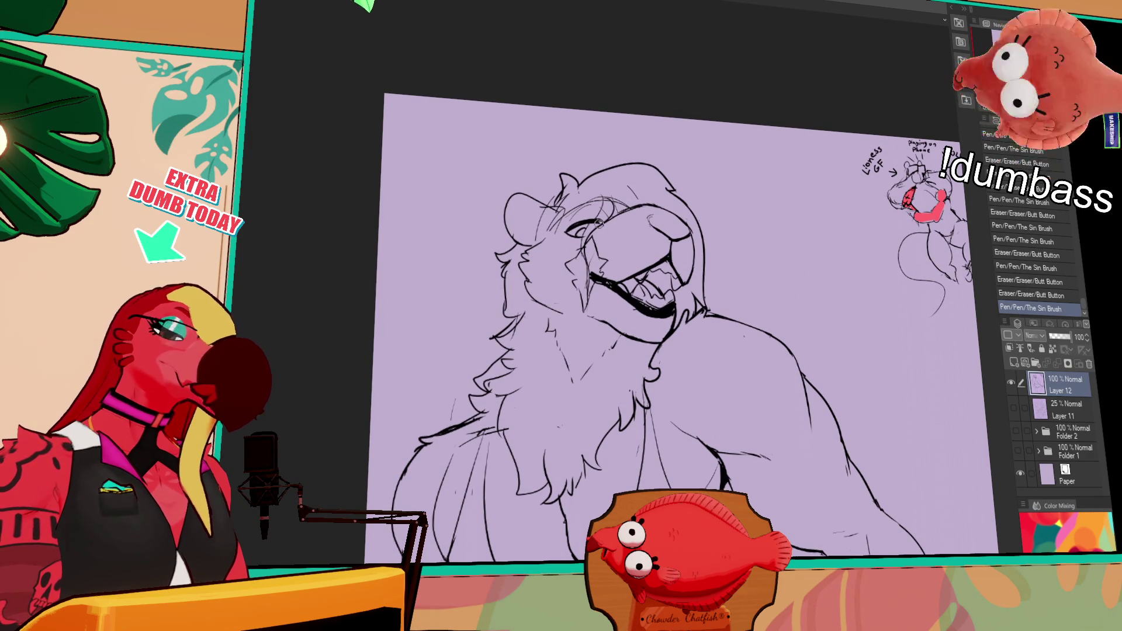
# Shift the eye with a lasso selection, deselect, and redraw the eyebrow darker.
pyautogui.moveTo(600, 221)
pyautogui.mouseDown()
pyautogui.moveTo(565, 235)
pyautogui.moveTo(596, 220)
pyautogui.moveTo(597, 200)
pyautogui.mouseUp()
pyautogui.hotkey('ctrl', 'd')
pyautogui.moveTo(573, 214); pyautogui.dragTo(599, 199)
pyautogui.moveTo(680, 217); pyautogui.dragTo(737, 245)
pyautogui.click(598, 333)
pyautogui.click(598, 333)
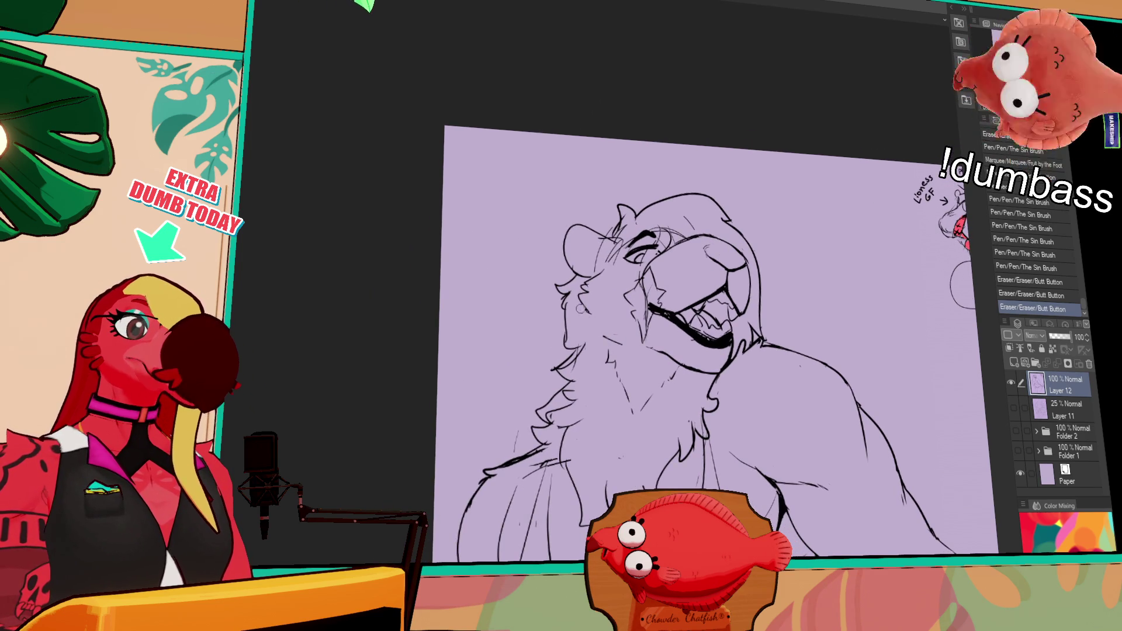
# Add a short ink stroke, then try and erase small strokes on the cheek.
pyautogui.click(590, 311)
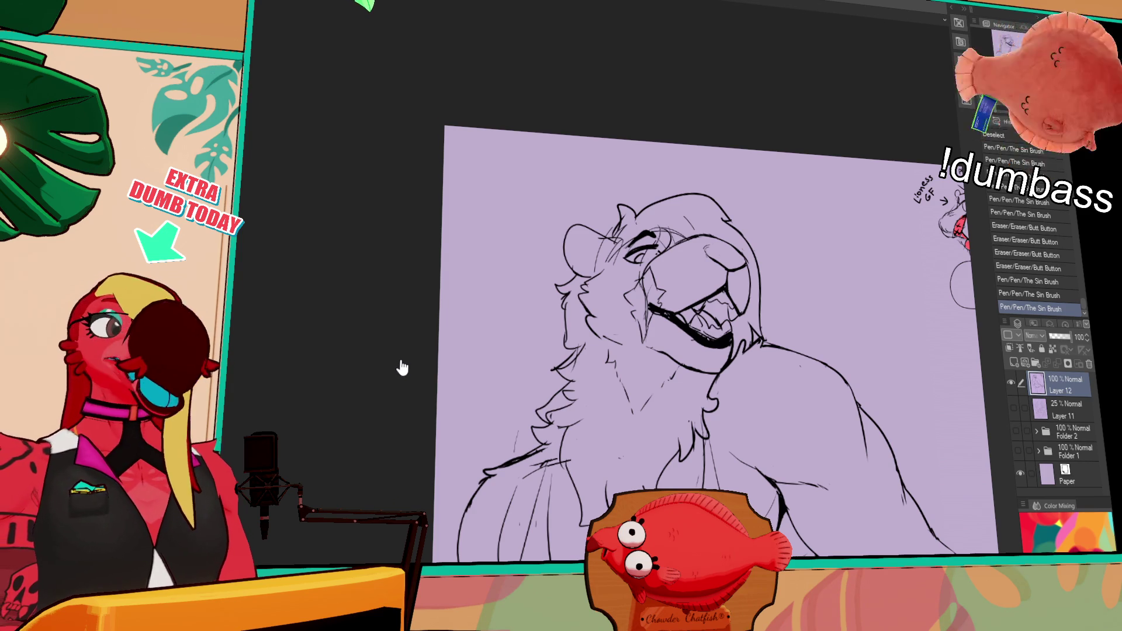
pyautogui.moveTo(566, 358)
pyautogui.mouseDown()
pyautogui.moveTo(642, 299)
pyautogui.moveTo(642, 251)
pyautogui.moveTo(637, 268)
pyautogui.moveTo(658, 275)
pyautogui.moveTo(650, 316)
pyautogui.moveTo(645, 309)
pyautogui.mouseUp()
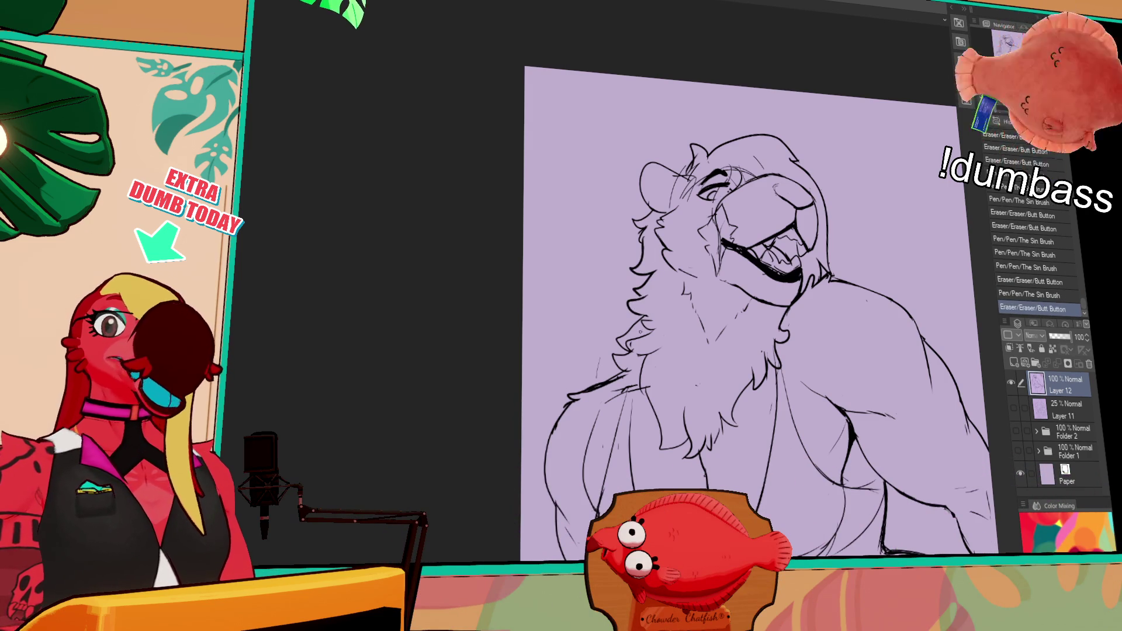
pyautogui.scroll(-2, 755, 307)
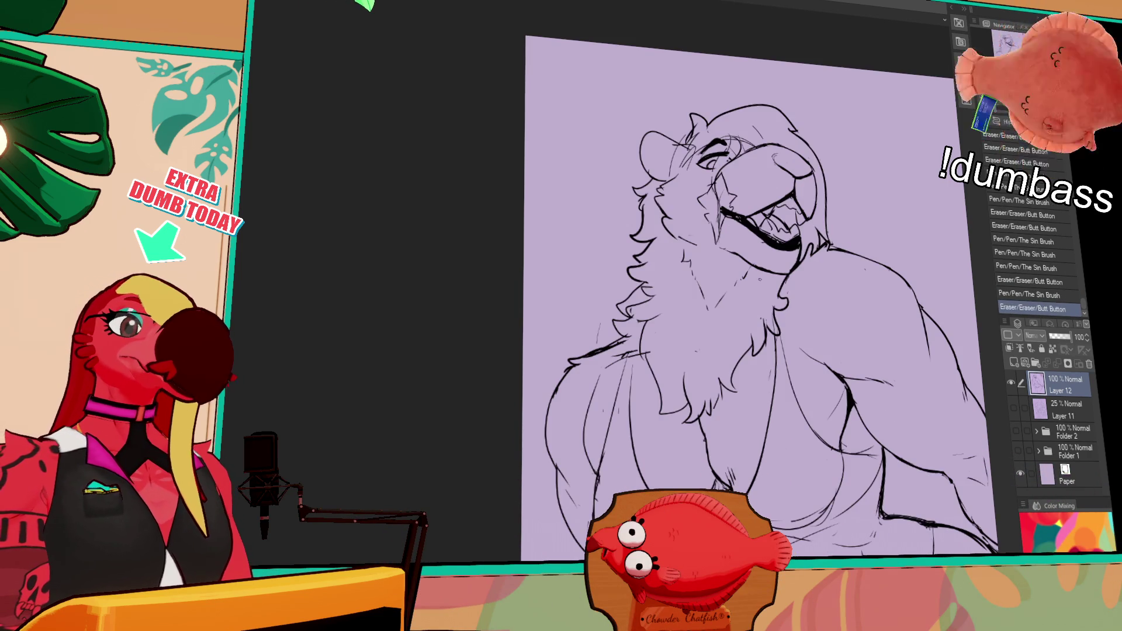
pyautogui.moveTo(623, 297)
pyautogui.mouseDown()
pyautogui.moveTo(617, 316)
pyautogui.moveTo(643, 301)
pyautogui.moveTo(632, 309)
pyautogui.mouseUp()
pyautogui.hotkey('ctrl', 'z')
pyautogui.hotkey('ctrl', 'z')
pyautogui.hotkey('ctrl', 'z')
pyautogui.moveTo(644, 304); pyautogui.dragTo(628, 309)
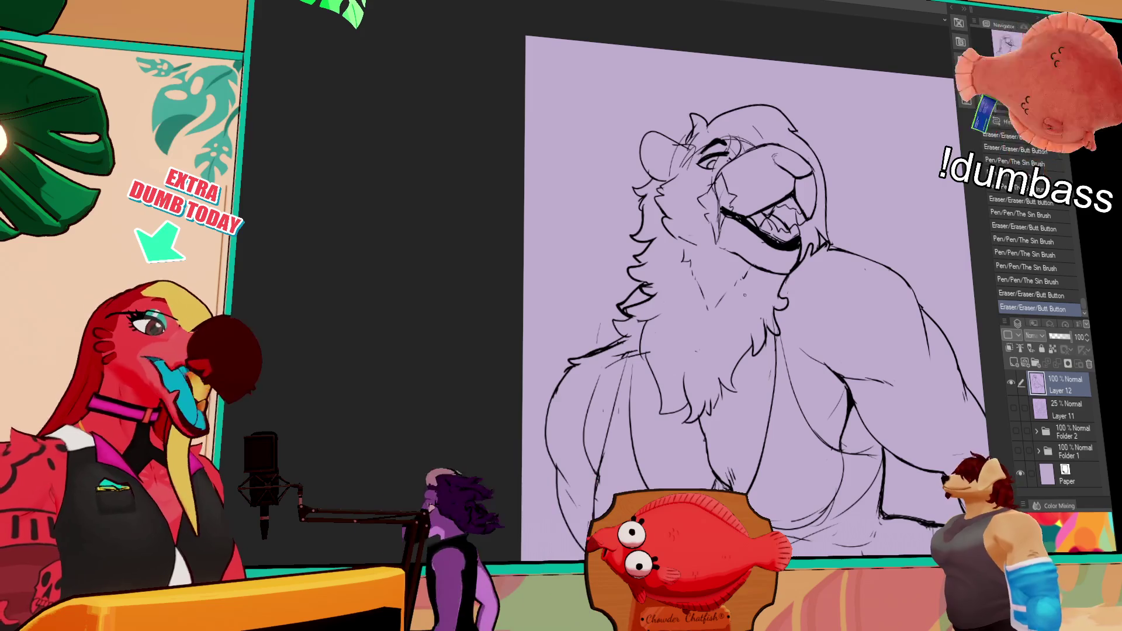
# Draw a short chest stroke, toggling undo and redo to compare it, then undo it.
pyautogui.moveTo(747, 390)
pyautogui.mouseDown()
pyautogui.moveTo(691, 345)
pyautogui.moveTo(748, 354)
pyautogui.mouseUp()
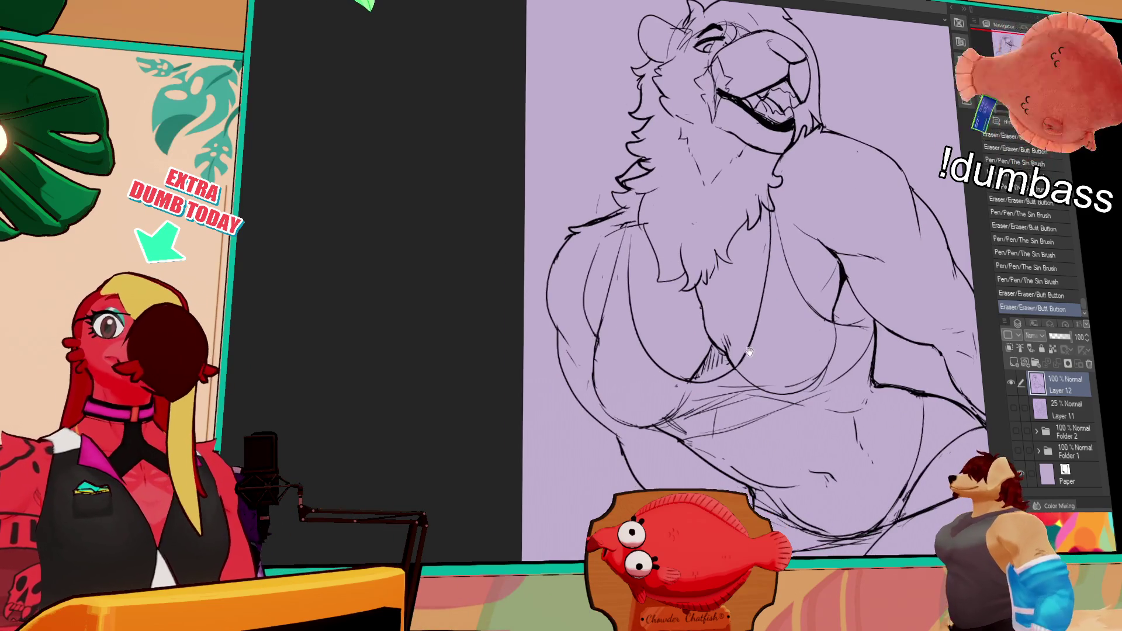
pyautogui.moveTo(602, 351); pyautogui.dragTo(599, 396)
pyautogui.hotkey('ctrl', 'z')
pyautogui.hotkey('ctrl', 'y')
pyautogui.hotkey('ctrl', 'z')
pyautogui.hotkey('ctrl', 'y')
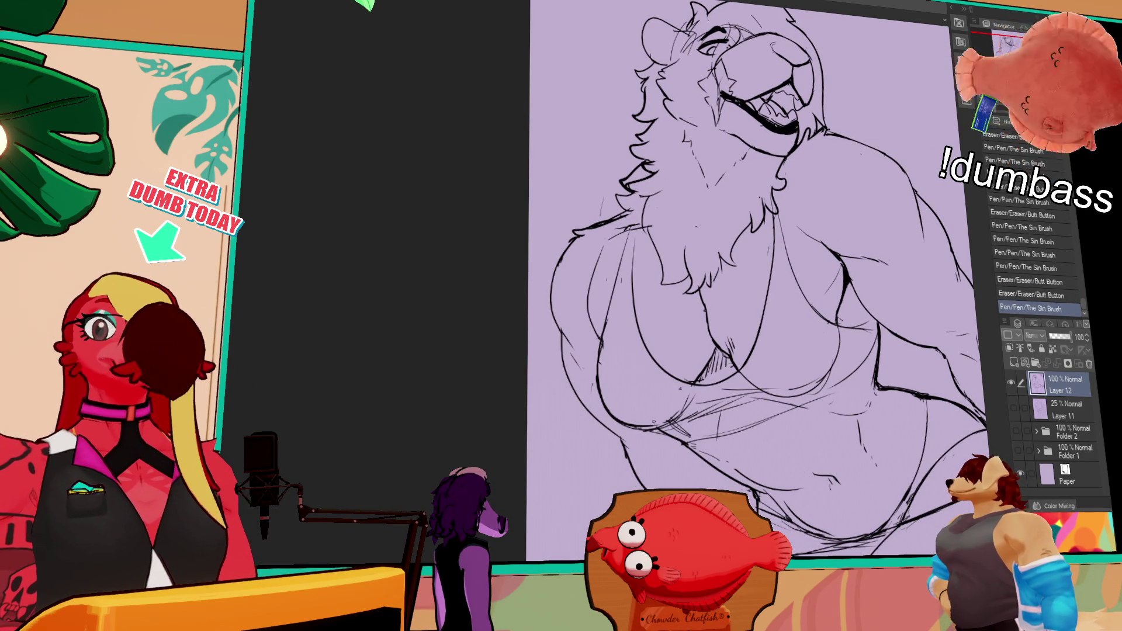
pyautogui.moveTo(660, 409); pyautogui.dragTo(671, 438)
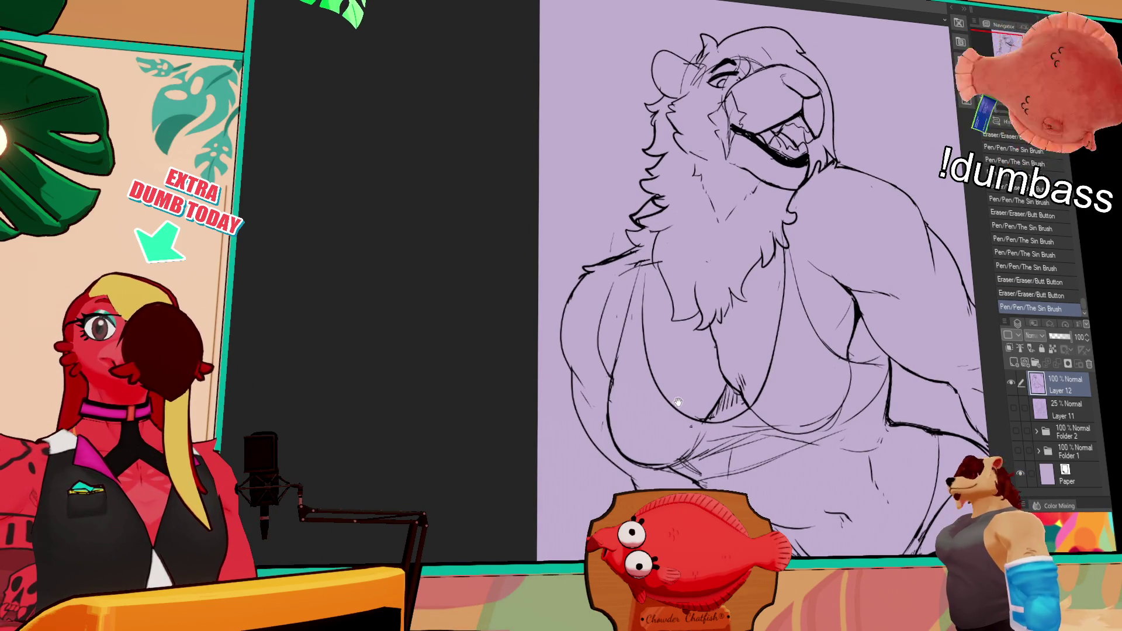
pyautogui.hotkey('ctrl', 'z')
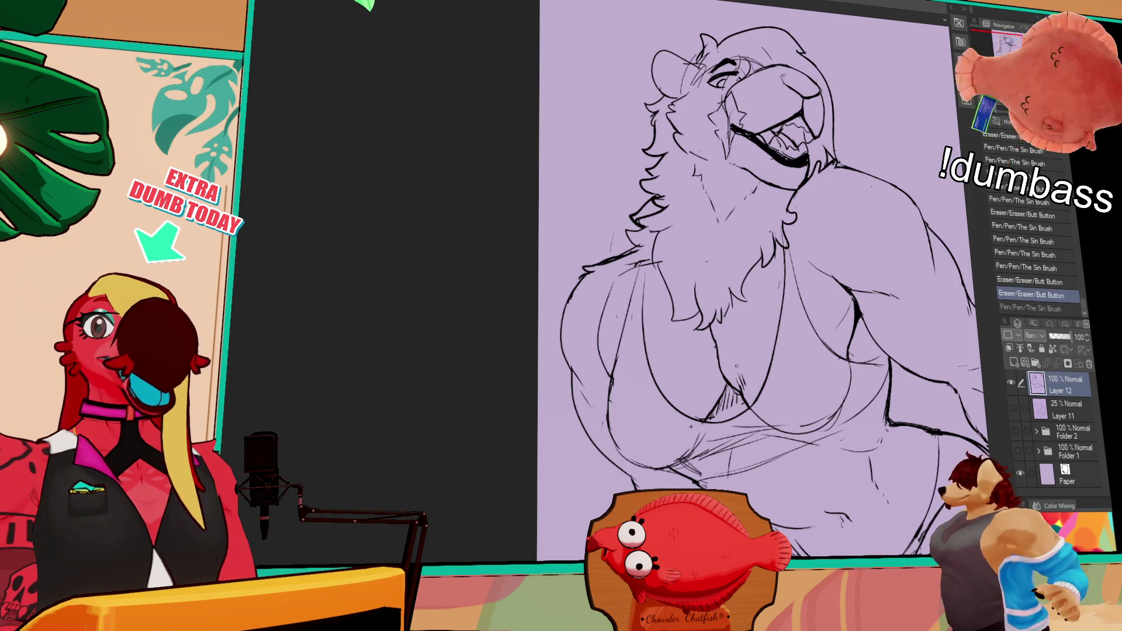
pyautogui.moveTo(789, 345)
pyautogui.mouseDown()
pyautogui.moveTo(702, 396)
pyautogui.moveTo(439, 495)
pyautogui.moveTo(345, 493)
pyautogui.mouseUp()
pyautogui.scroll(5, 644, 228)
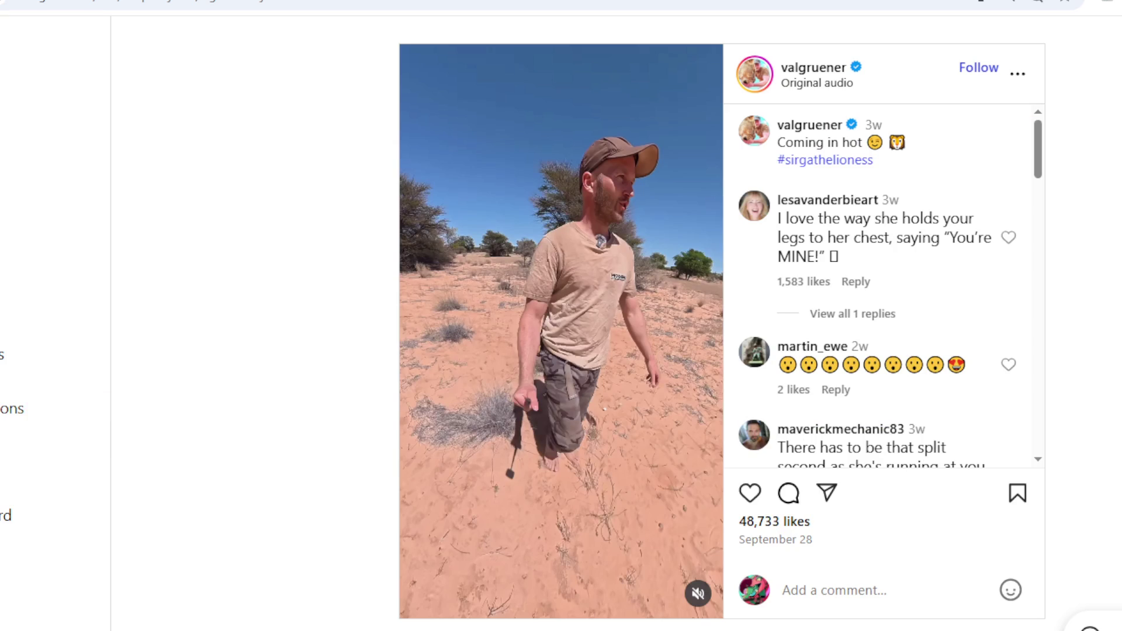
# Unmute the lioness video and open the More posts tile showing her leaping onto a man.
pyautogui.click(699, 594)
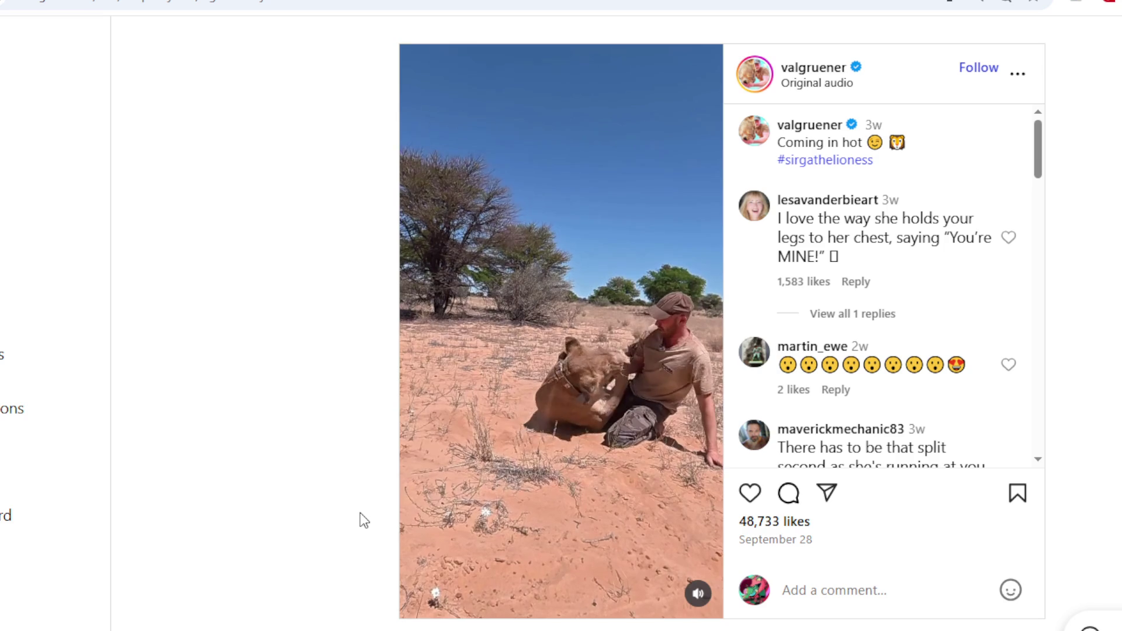
pyautogui.scroll(-10, 360, 514)
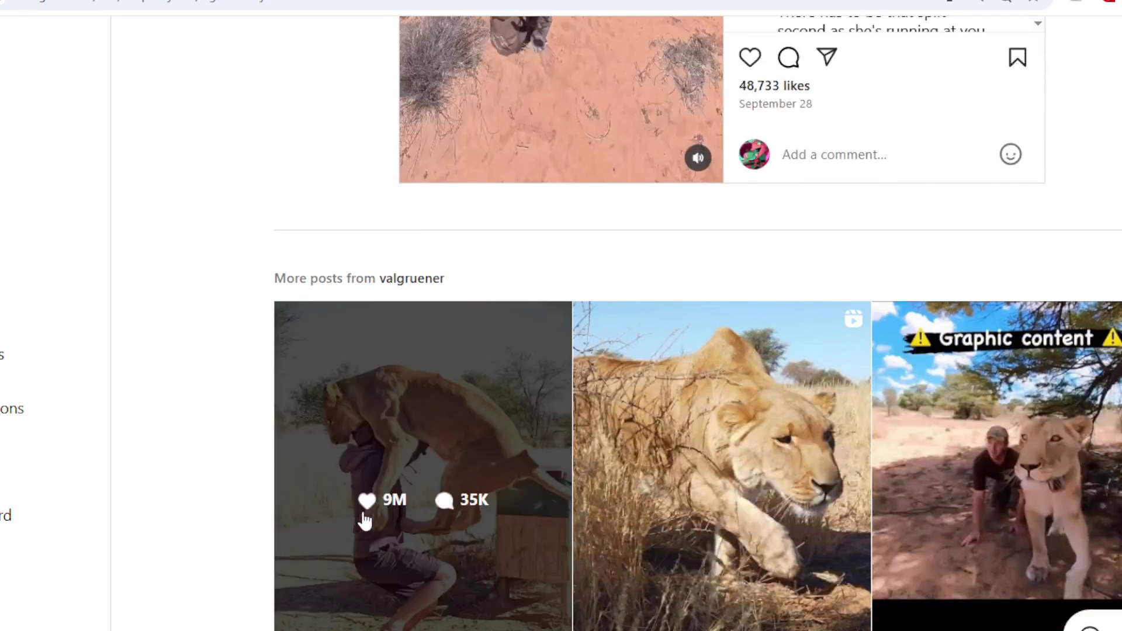
pyautogui.scroll(-5, 830, 499)
pyautogui.scroll(7, 817, 497)
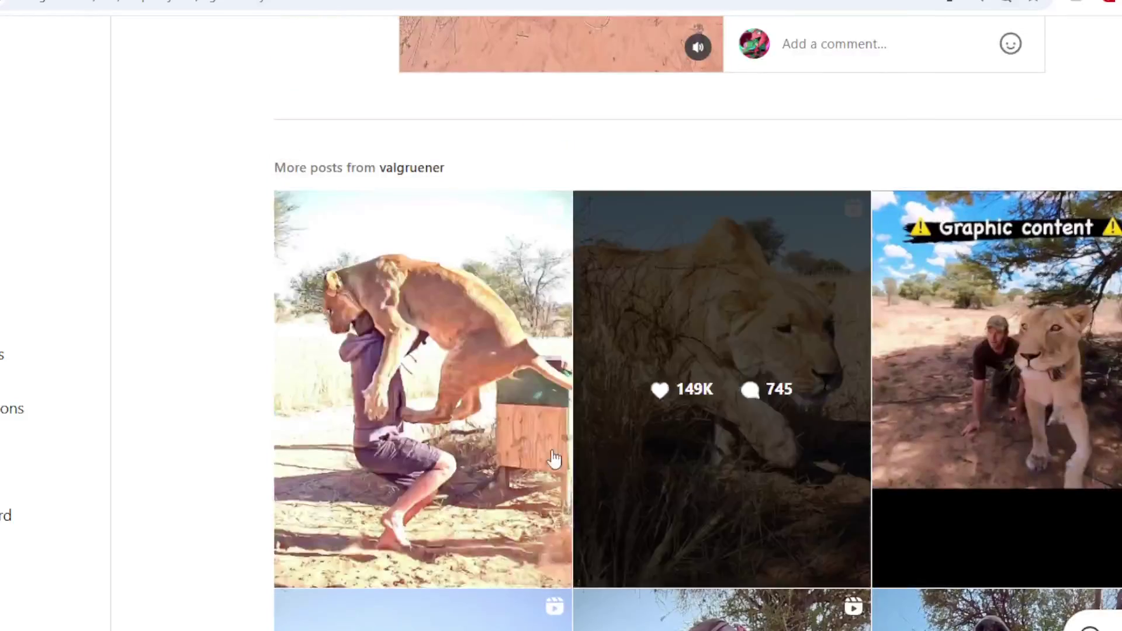
pyautogui.click(462, 377)
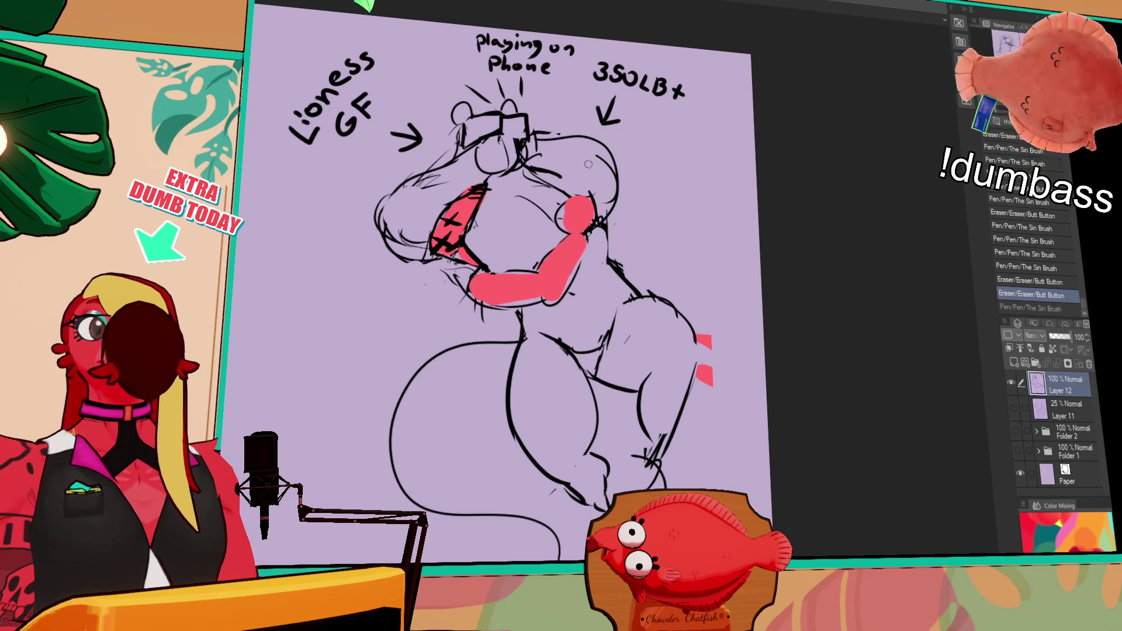
# Zoom out and pan to view the whole Lioness GF reference sketch.
pyautogui.scroll(-3, 586, 149)
pyautogui.moveTo(474, 220)
pyautogui.mouseDown()
pyautogui.moveTo(730, 132)
pyautogui.moveTo(755, 95)
pyautogui.moveTo(680, 108)
pyautogui.moveTo(658, 91)
pyautogui.mouseUp()
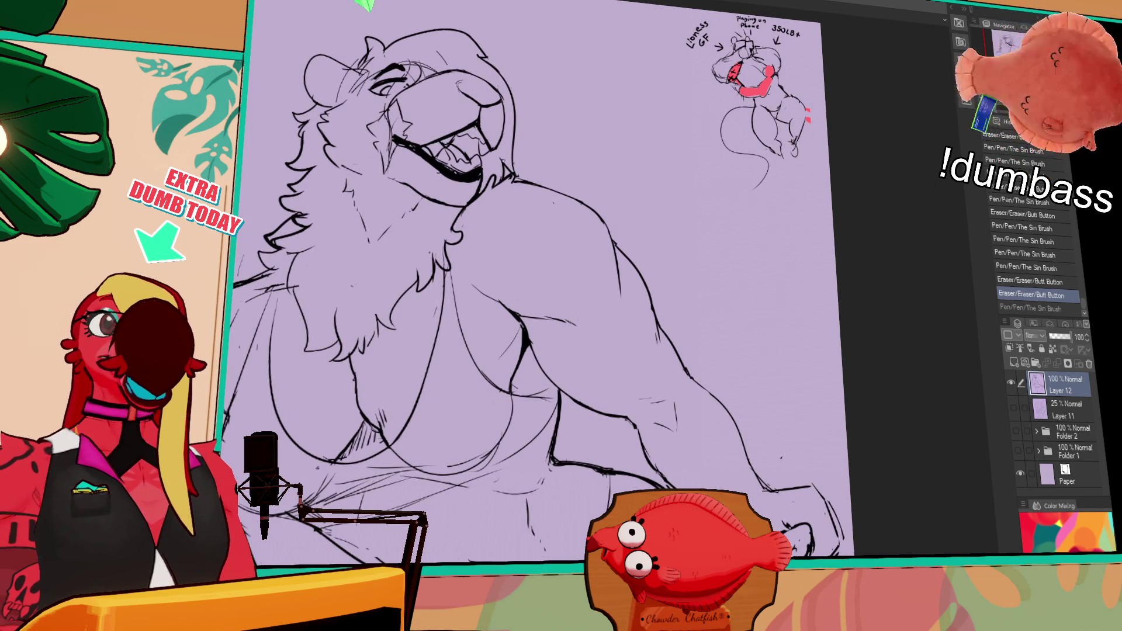
pyautogui.scroll(-1, 514, 156)
pyautogui.scroll(3, 502, 166)
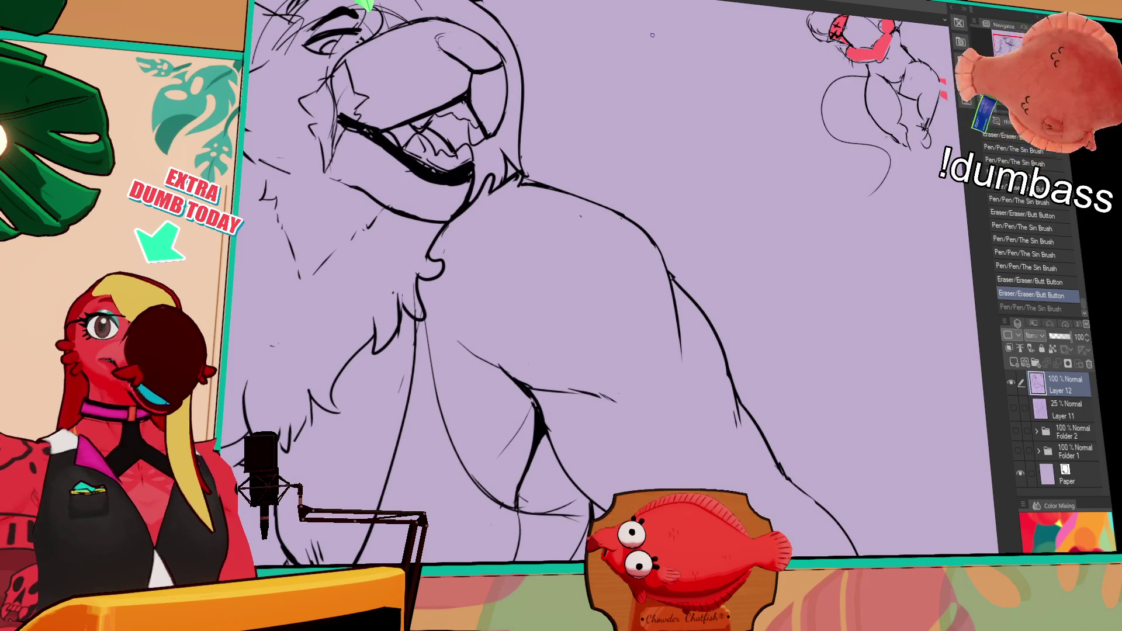
pyautogui.moveTo(577, 144)
pyautogui.mouseDown()
pyautogui.moveTo(635, 144)
pyautogui.moveTo(654, 156)
pyautogui.moveTo(822, 134)
pyautogui.moveTo(905, 192)
pyautogui.moveTo(933, 195)
pyautogui.mouseUp()
pyautogui.scroll(-1, 654, 156)
# Erase stray marks near the lioness's eye.
pyautogui.moveTo(725, 210)
pyautogui.mouseDown()
pyautogui.moveTo(752, 199)
pyautogui.moveTo(742, 198)
pyautogui.mouseUp()
pyautogui.moveTo(728, 208); pyautogui.dragTo(745, 202)
pyautogui.hotkey('ctrl', 'y')
# Erase and redraw the small marks around the lioness's eye, comparing with undo and redo.
pyautogui.hotkey('ctrl', 'z')
pyautogui.hotkey('ctrl', 'z')
pyautogui.hotkey('ctrl', 'y')
pyautogui.hotkey('ctrl', 'y')
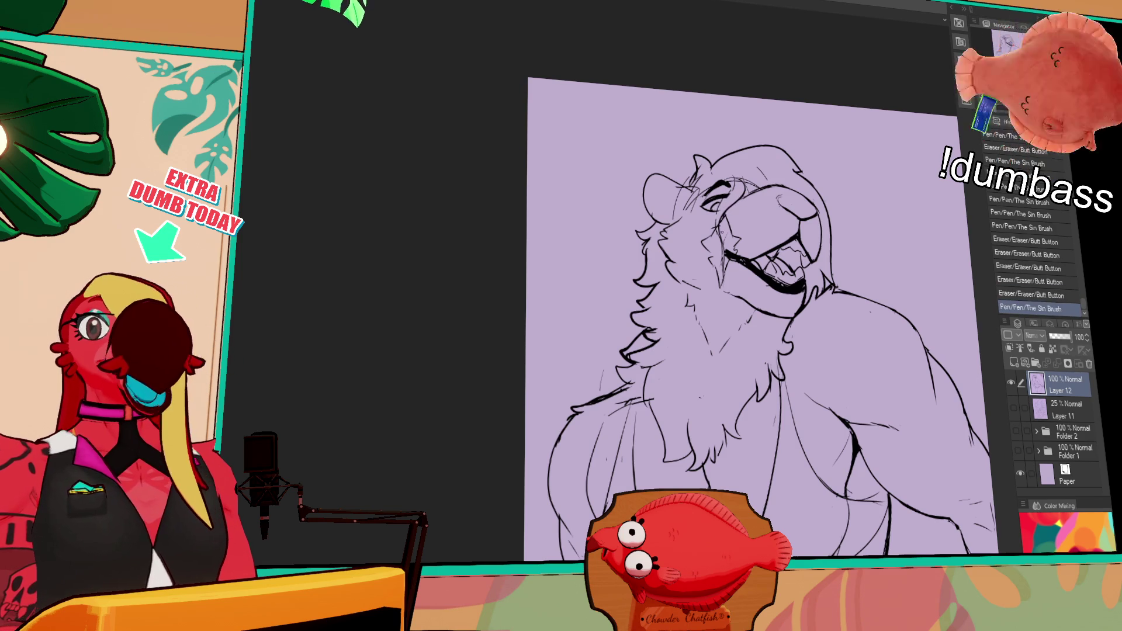
pyautogui.moveTo(729, 171)
pyautogui.mouseDown()
pyautogui.moveTo(751, 179)
pyautogui.moveTo(735, 191)
pyautogui.mouseUp()
pyautogui.hotkey('ctrl', 'z')
pyautogui.hotkey('ctrl', 'y')
pyautogui.moveTo(727, 175)
pyautogui.mouseDown()
pyautogui.moveTo(731, 193)
pyautogui.moveTo(726, 173)
pyautogui.moveTo(734, 180)
pyautogui.moveTo(679, 198)
pyautogui.moveTo(679, 186)
pyautogui.moveTo(692, 182)
pyautogui.moveTo(702, 197)
pyautogui.mouseUp()
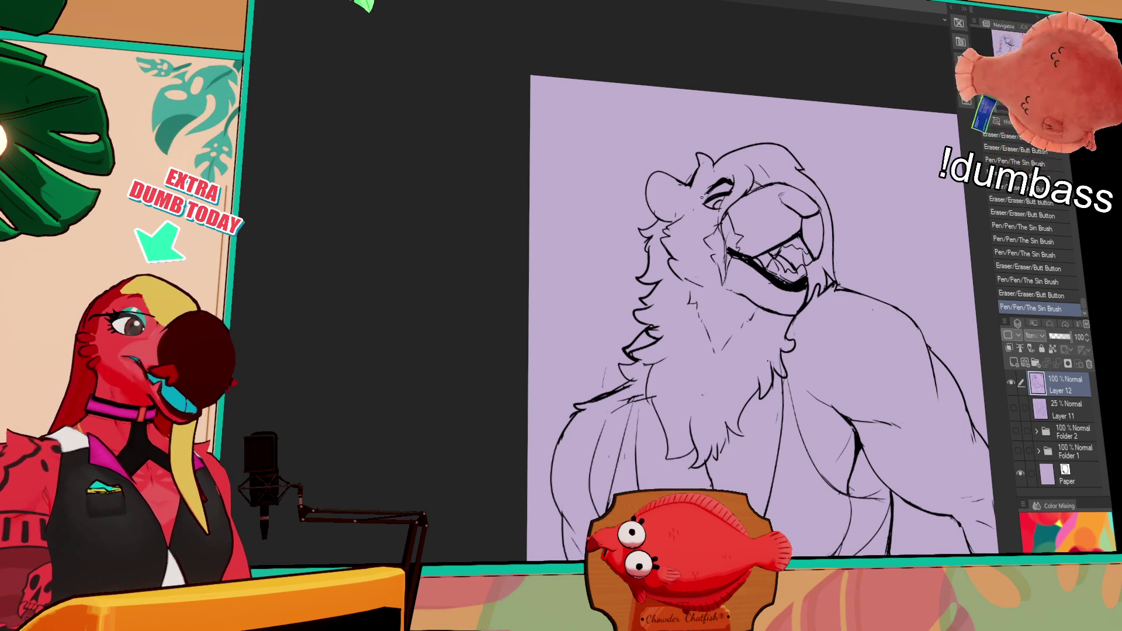
# Redraw small mane strands and erase marks near the eyebrow and face.
pyautogui.moveTo(652, 227); pyautogui.dragTo(640, 240)
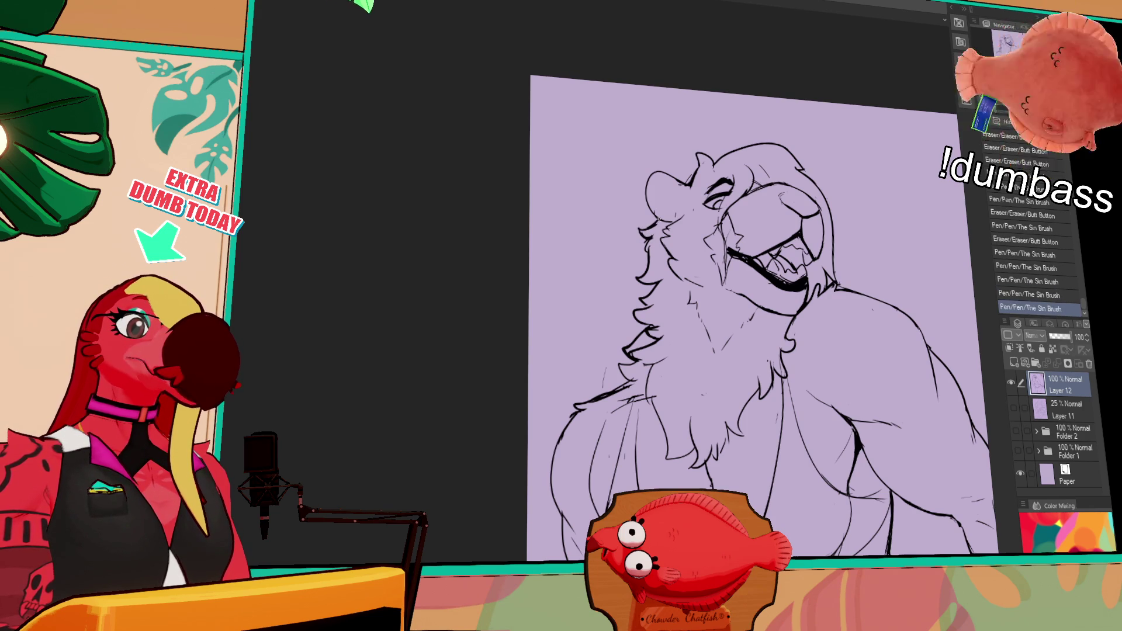
pyautogui.moveTo(799, 161); pyautogui.dragTo(804, 194)
pyautogui.moveTo(725, 208); pyautogui.dragTo(725, 200)
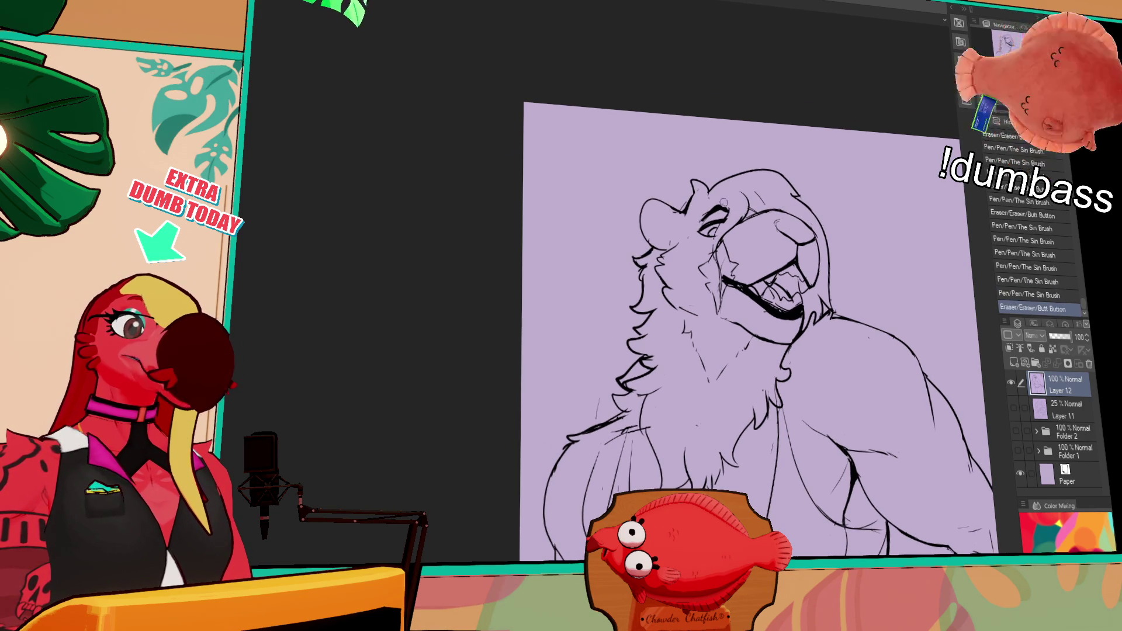
pyautogui.moveTo(681, 239); pyautogui.dragTo(685, 233)
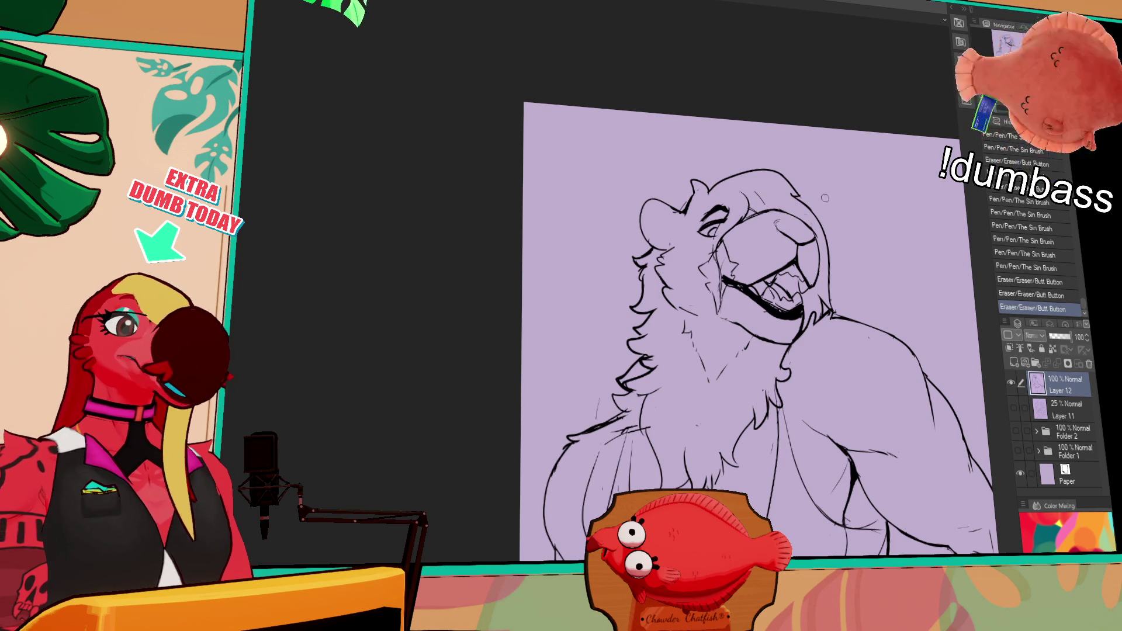
pyautogui.moveTo(825, 184); pyautogui.dragTo(828, 194)
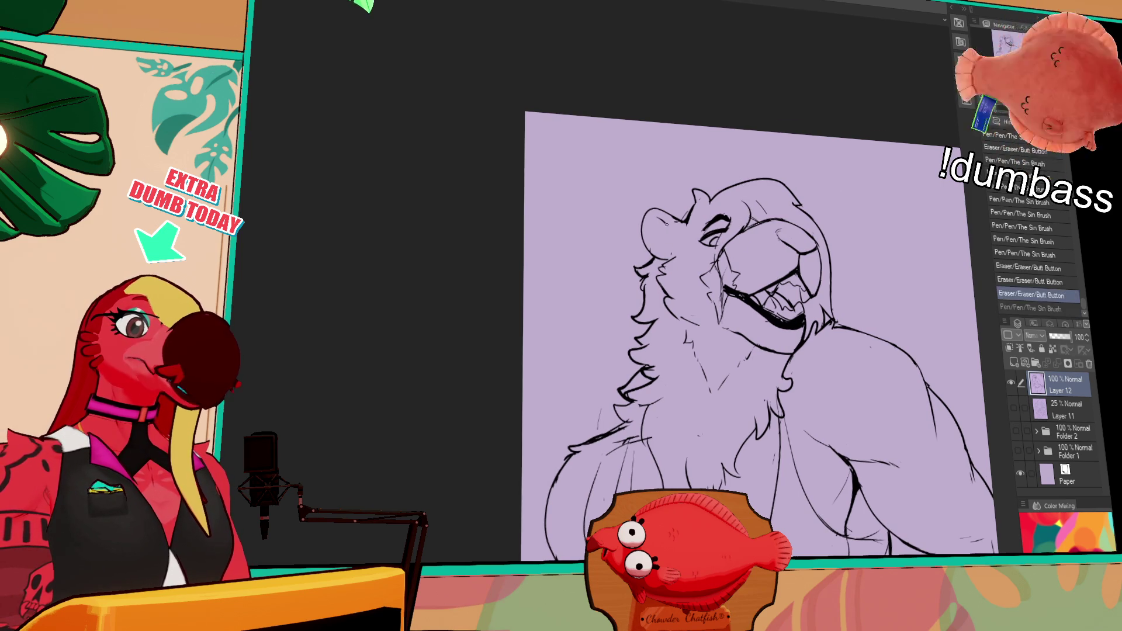
# Ink small strokes near the face and fur strokes at the cheek and ear.
pyautogui.moveTo(666, 234); pyautogui.dragTo(672, 247)
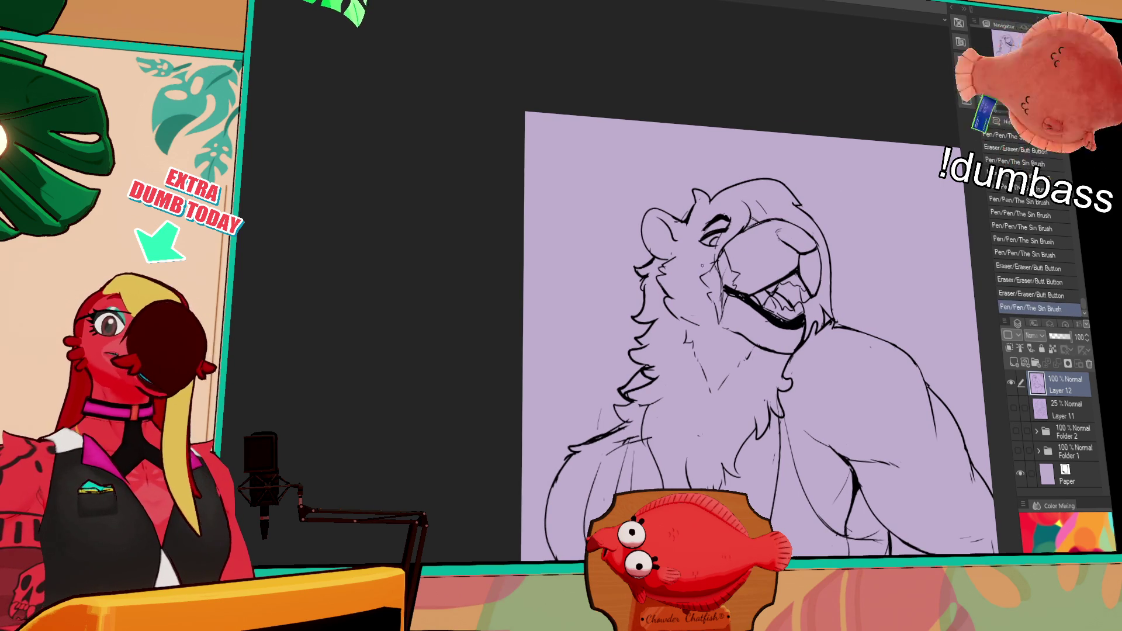
pyautogui.moveTo(701, 234); pyautogui.dragTo(709, 244)
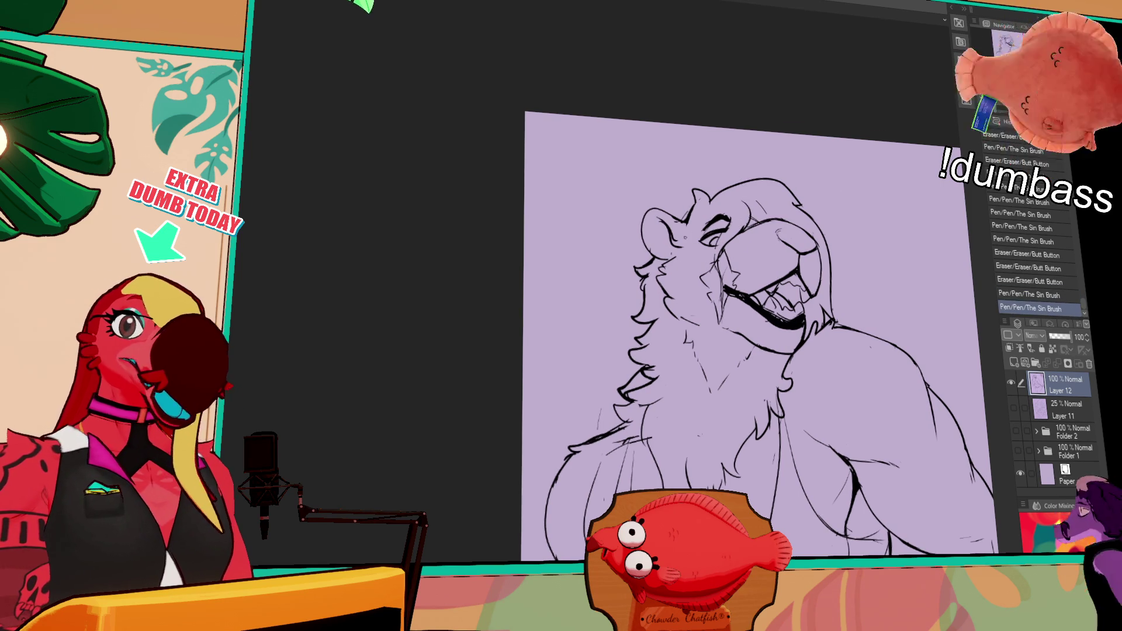
pyautogui.moveTo(818, 293); pyautogui.dragTo(809, 295)
pyautogui.hotkey('ctrl', 'z')
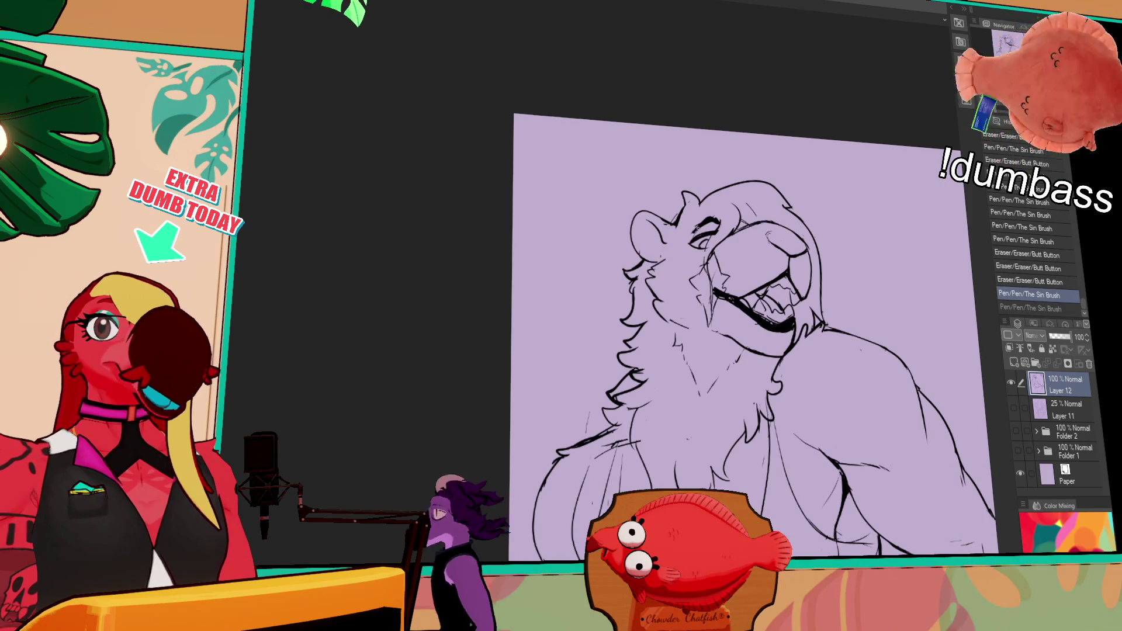
pyautogui.scroll(1, 1035, 245)
pyautogui.moveTo(668, 249); pyautogui.dragTo(647, 253)
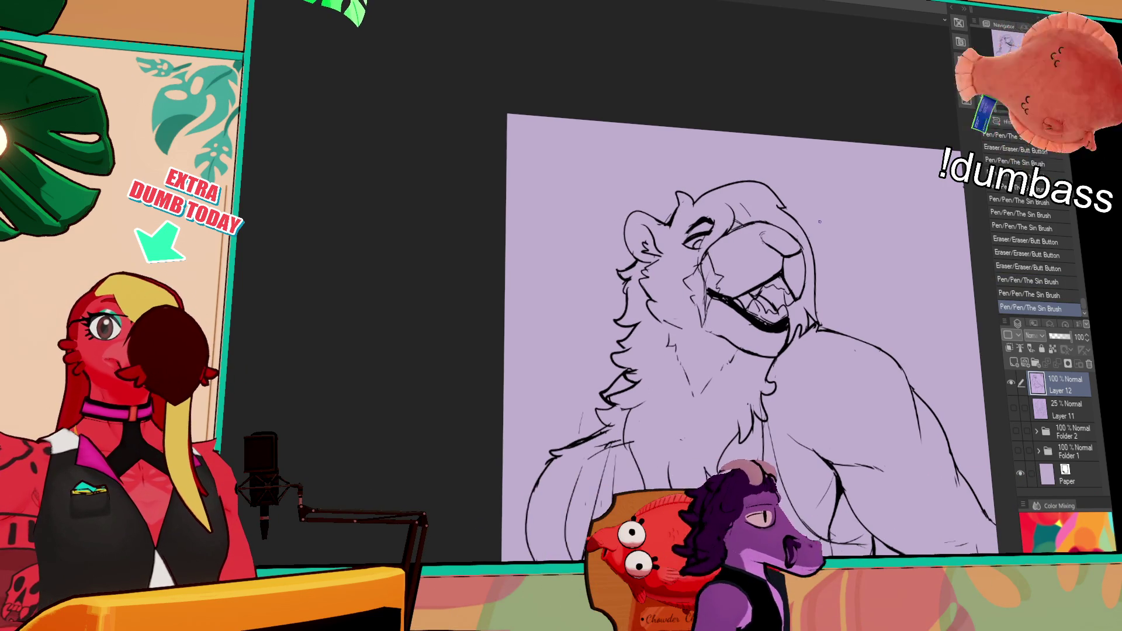
pyautogui.moveTo(820, 222); pyautogui.dragTo(813, 239)
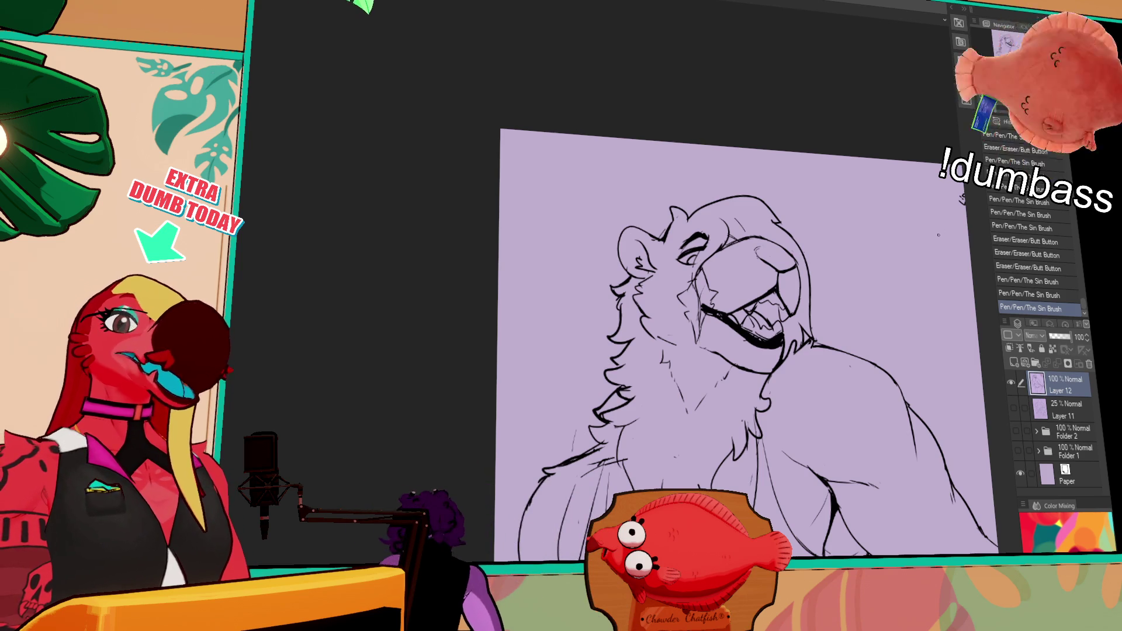
pyautogui.scroll(-1, 939, 235)
# Erase small bits of the neck line and touch it up with ink.
pyautogui.moveTo(760, 351); pyautogui.dragTo(771, 359)
pyautogui.moveTo(766, 354); pyautogui.dragTo(765, 405)
pyautogui.moveTo(732, 425); pyautogui.dragTo(827, 375)
pyautogui.moveTo(672, 374)
pyautogui.mouseDown()
pyautogui.moveTo(678, 389)
pyautogui.moveTo(713, 367)
pyautogui.moveTo(698, 372)
pyautogui.mouseUp()
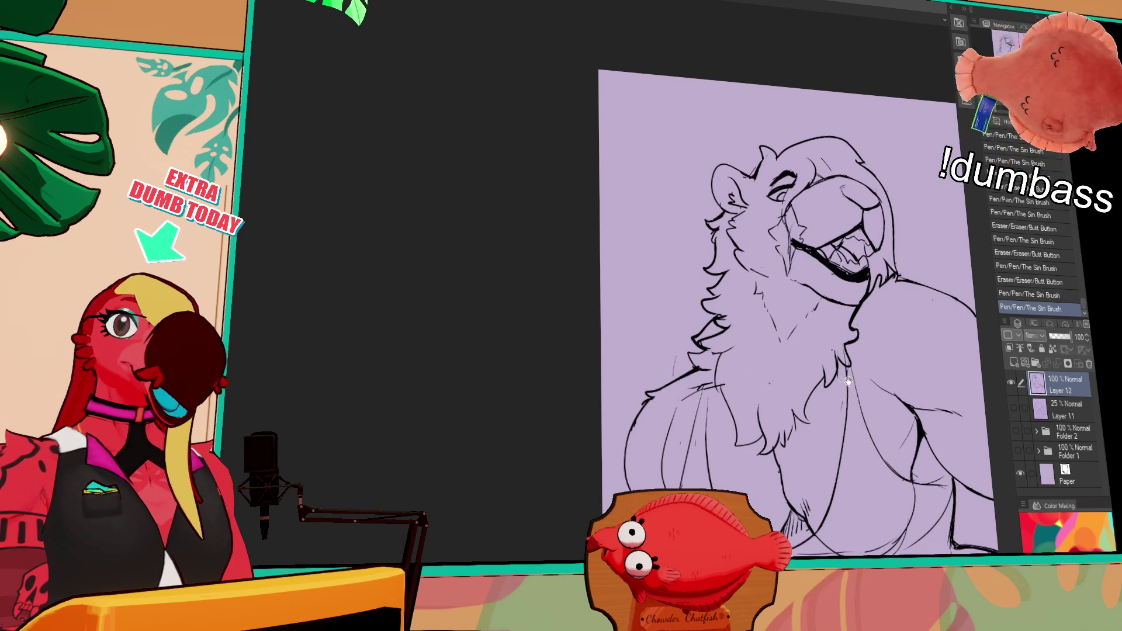
pyautogui.moveTo(845, 381); pyautogui.dragTo(831, 349)
pyautogui.moveTo(766, 445)
pyautogui.mouseDown()
pyautogui.moveTo(762, 463)
pyautogui.moveTo(761, 439)
pyautogui.moveTo(771, 454)
pyautogui.mouseUp()
# Erase stray marks on the torso and ink small fixes to its lines.
pyautogui.moveTo(940, 384); pyautogui.dragTo(872, 406)
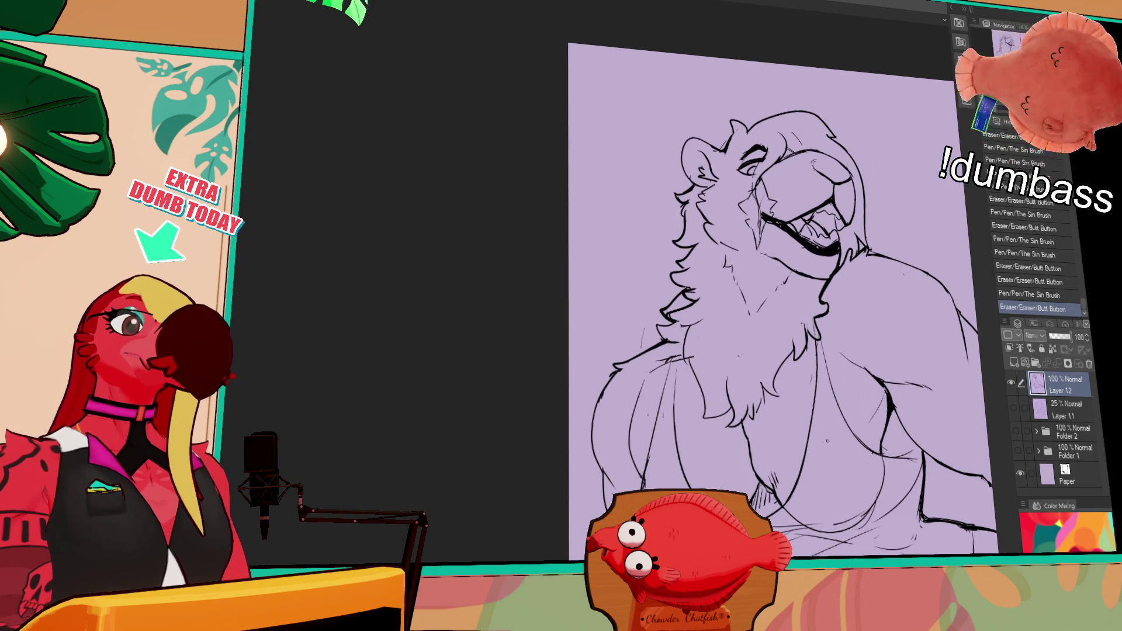
pyautogui.moveTo(760, 458)
pyautogui.mouseDown()
pyautogui.moveTo(777, 462)
pyautogui.moveTo(768, 467)
pyautogui.mouseUp()
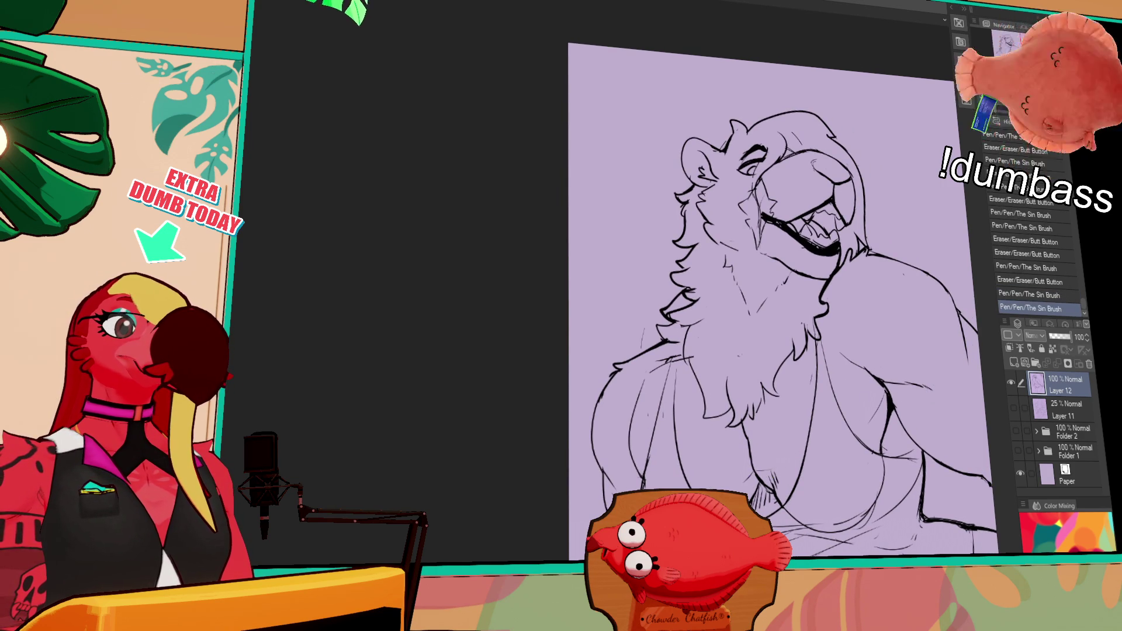
pyautogui.moveTo(903, 402)
pyautogui.mouseDown()
pyautogui.moveTo(827, 447)
pyautogui.moveTo(842, 438)
pyautogui.mouseUp()
pyautogui.moveTo(837, 437)
pyautogui.mouseDown()
pyautogui.moveTo(836, 447)
pyautogui.moveTo(860, 425)
pyautogui.moveTo(842, 437)
pyautogui.mouseUp()
pyautogui.moveTo(882, 404); pyautogui.dragTo(851, 397)
pyautogui.moveTo(819, 440); pyautogui.dragTo(813, 447)
pyautogui.moveTo(816, 436); pyautogui.dragTo(814, 448)
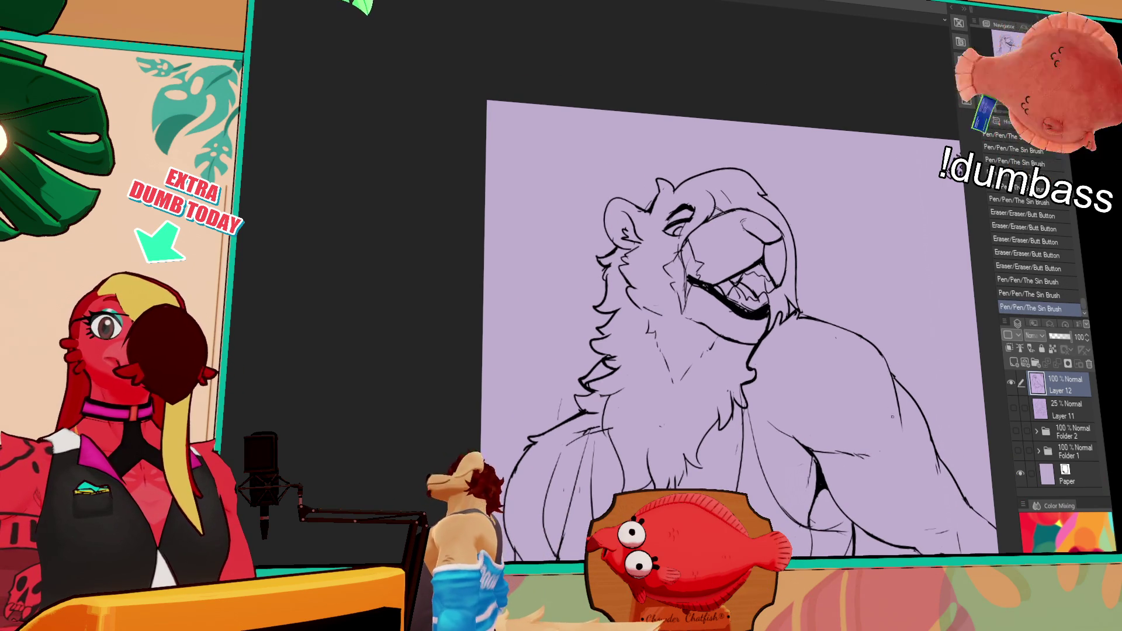
# Tidy the cheek line with small ink and eraser strokes, then fit the whole drawing in view.
pyautogui.scroll(-3, 889, 405)
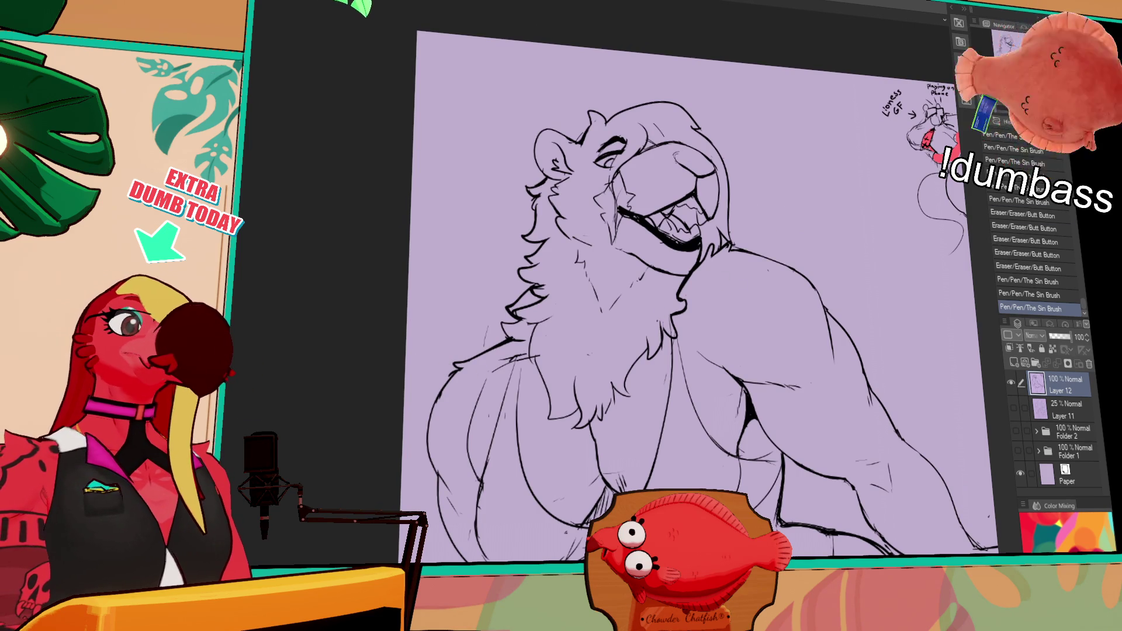
pyautogui.moveTo(719, 299); pyautogui.dragTo(723, 304)
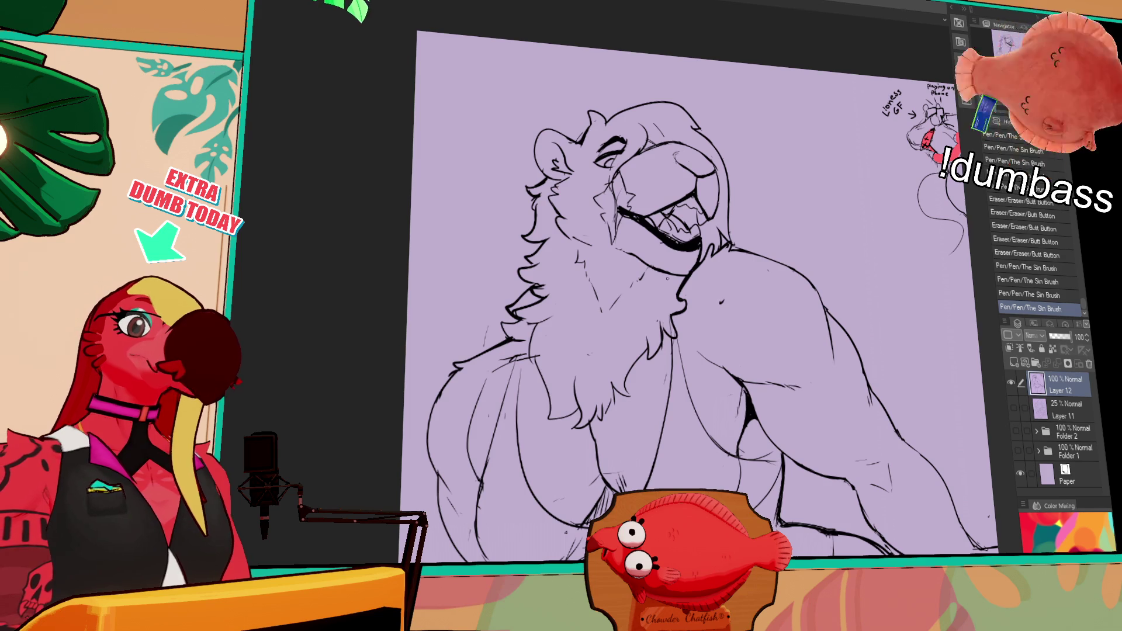
pyautogui.moveTo(602, 319)
pyautogui.mouseDown()
pyautogui.moveTo(641, 270)
pyautogui.moveTo(643, 279)
pyautogui.mouseUp()
pyautogui.moveTo(636, 281); pyautogui.dragTo(629, 290)
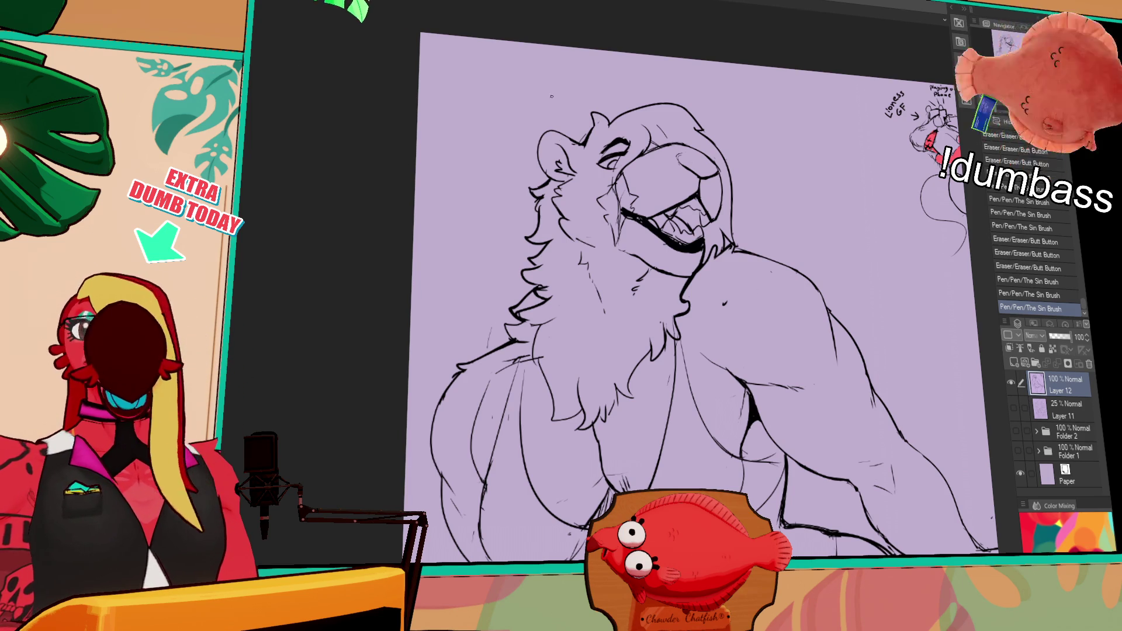
pyautogui.hotkey('ctrl', '0')
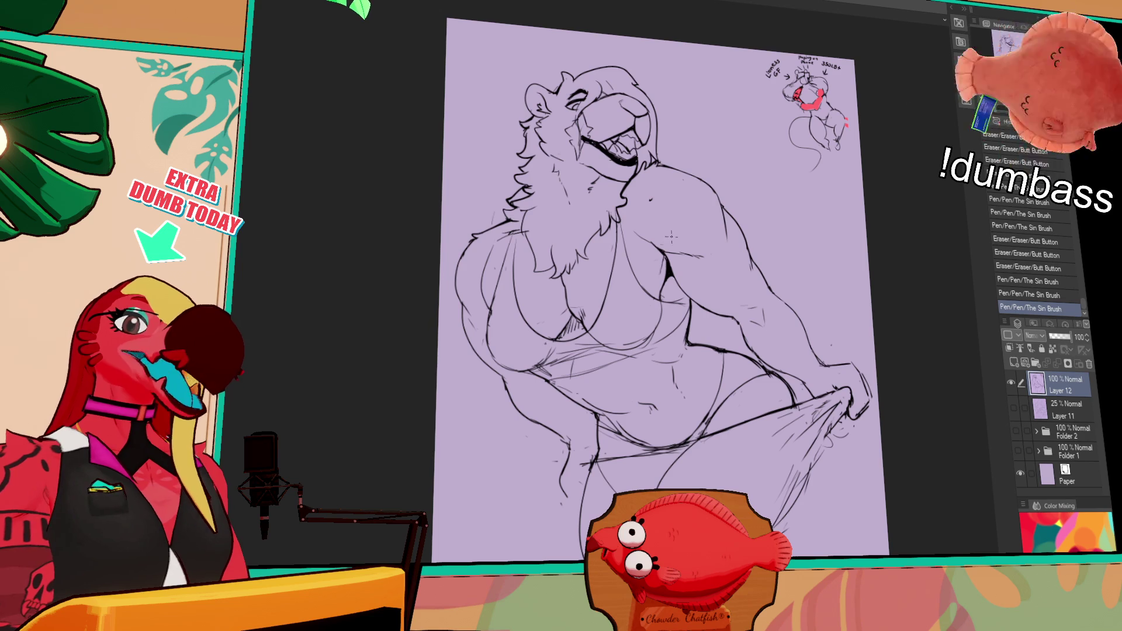
# Redraw the strokes at the neck and left shoulder.
pyautogui.moveTo(652, 187); pyautogui.dragTo(656, 193)
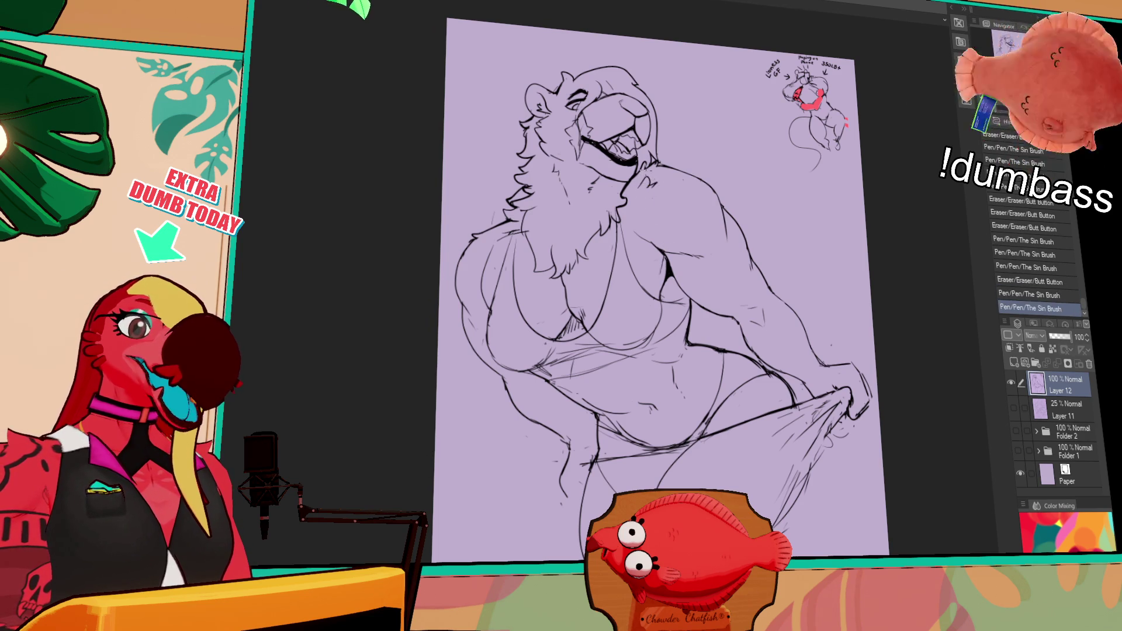
pyautogui.moveTo(464, 245); pyautogui.dragTo(473, 265)
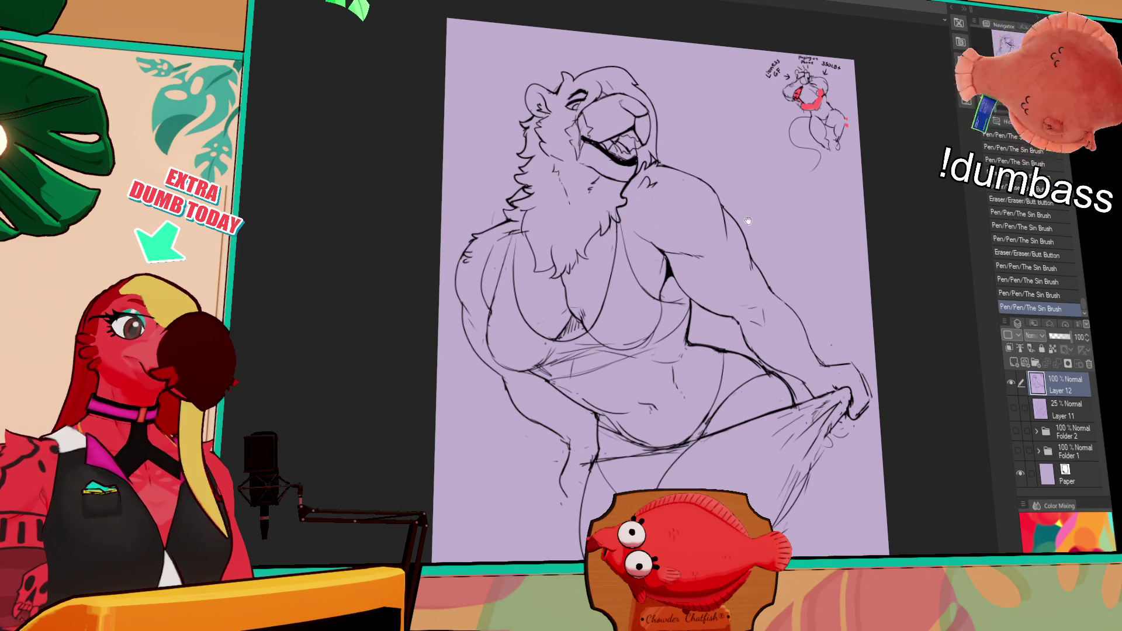
pyautogui.scroll(-1, 732, 237)
pyautogui.moveTo(648, 171); pyautogui.dragTo(663, 180)
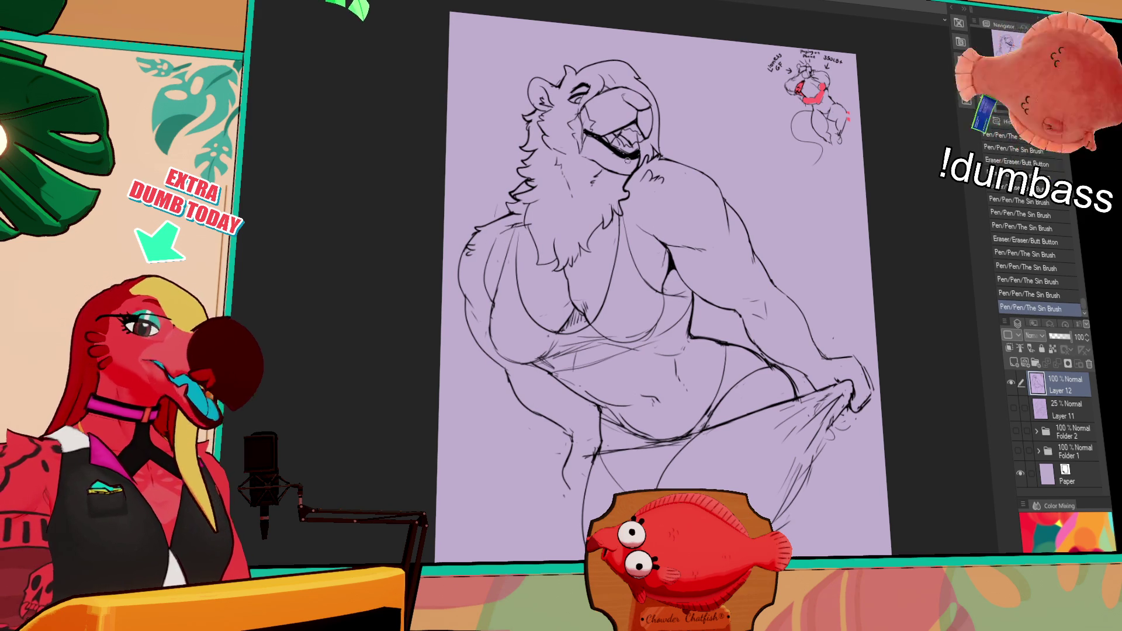
# Draw the left breast curve and shift the lassoed line art slightly into place.
pyautogui.moveTo(496, 232)
pyautogui.mouseDown()
pyautogui.moveTo(483, 328)
pyautogui.moveTo(542, 374)
pyautogui.moveTo(584, 312)
pyautogui.moveTo(518, 233)
pyautogui.mouseUp()
pyautogui.moveTo(551, 316); pyautogui.dragTo(554, 312)
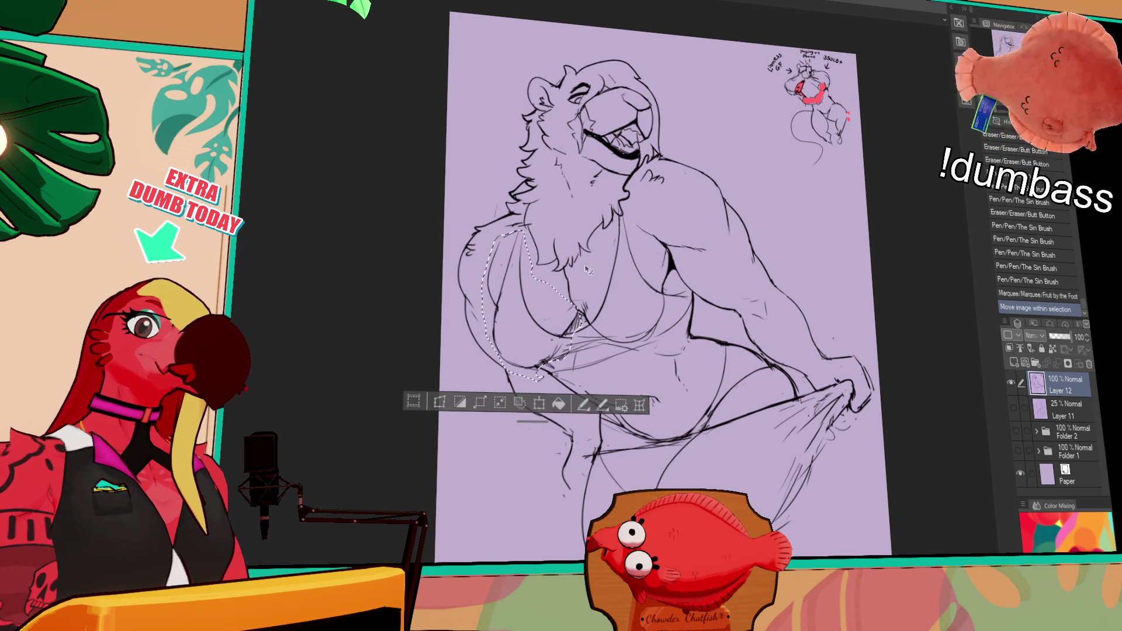
pyautogui.hotkey('ctrl', 'd')
# Retouch the armpit line and redraw the lower chest line.
pyautogui.moveTo(671, 281); pyautogui.dragTo(667, 274)
pyautogui.moveTo(667, 275)
pyautogui.mouseDown()
pyautogui.moveTo(660, 262)
pyautogui.moveTo(681, 320)
pyautogui.moveTo(644, 355)
pyautogui.mouseUp()
pyautogui.hotkey('ctrl', 'z')
pyautogui.moveTo(685, 319)
pyautogui.mouseDown()
pyautogui.moveTo(644, 349)
pyautogui.moveTo(591, 342)
pyautogui.moveTo(552, 356)
pyautogui.mouseUp()
pyautogui.hotkey('ctrl', 'z')
pyautogui.hotkey('ctrl', 'z')
pyautogui.hotkey('ctrl', 'y')
pyautogui.hotkey('ctrl', 'y')
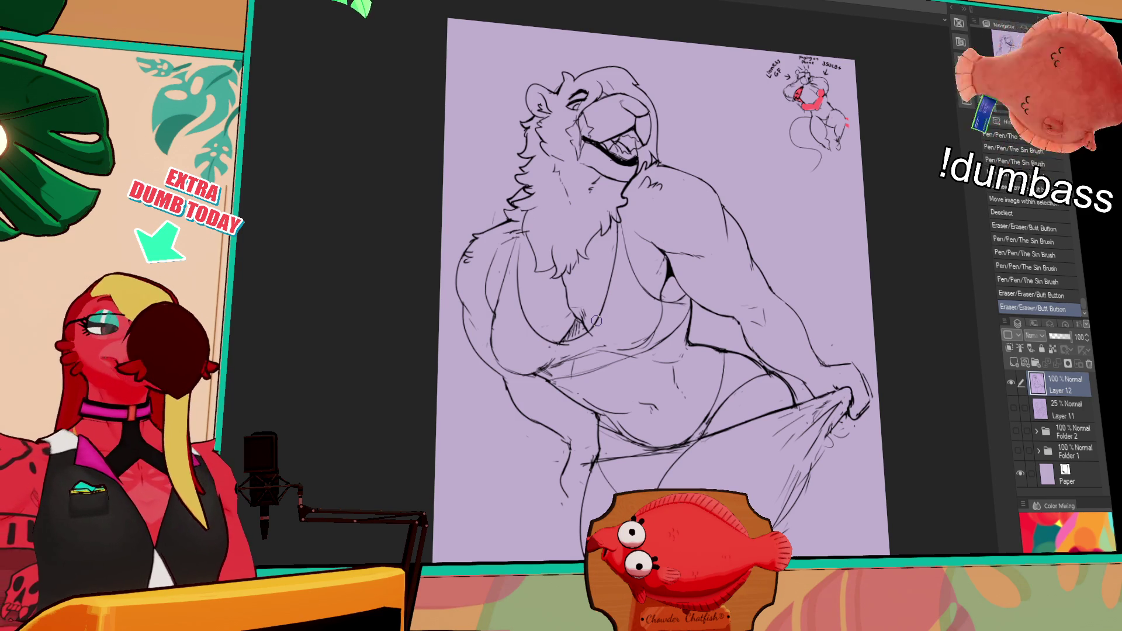
# Touch up small chest lines and erase a stray mark beside them.
pyautogui.moveTo(661, 231)
pyautogui.mouseDown()
pyautogui.moveTo(643, 238)
pyautogui.moveTo(655, 253)
pyautogui.moveTo(650, 244)
pyautogui.mouseUp()
pyautogui.moveTo(649, 242); pyautogui.dragTo(664, 252)
pyautogui.moveTo(784, 202)
pyautogui.mouseDown()
pyautogui.moveTo(776, 224)
pyautogui.moveTo(808, 282)
pyautogui.mouseUp()
# Ink strokes around the lioness's mouth and touch up lines near her eye.
pyautogui.moveTo(642, 214); pyautogui.dragTo(655, 230)
pyautogui.moveTo(652, 191); pyautogui.dragTo(661, 201)
pyautogui.moveTo(702, 292); pyautogui.dragTo(719, 311)
pyautogui.moveTo(621, 205); pyautogui.dragTo(627, 210)
pyautogui.moveTo(619, 201); pyautogui.dragTo(621, 213)
pyautogui.hotkey('ctrl', 'z')
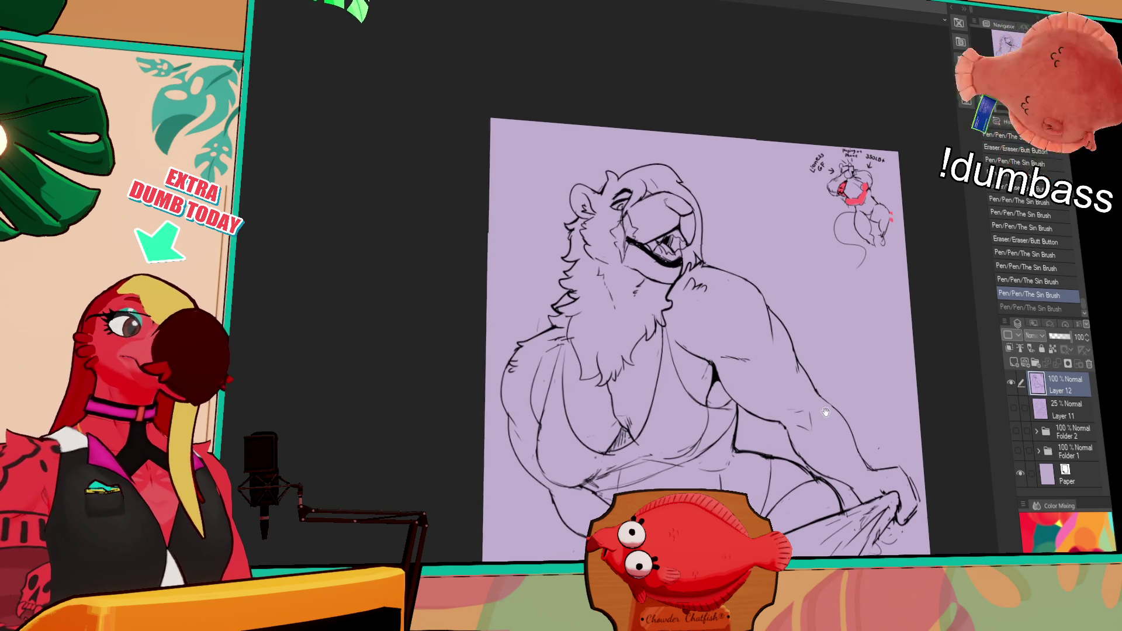
# Clean up small torso lines and tidy the line art at the cleavage.
pyautogui.moveTo(797, 383); pyautogui.dragTo(804, 351)
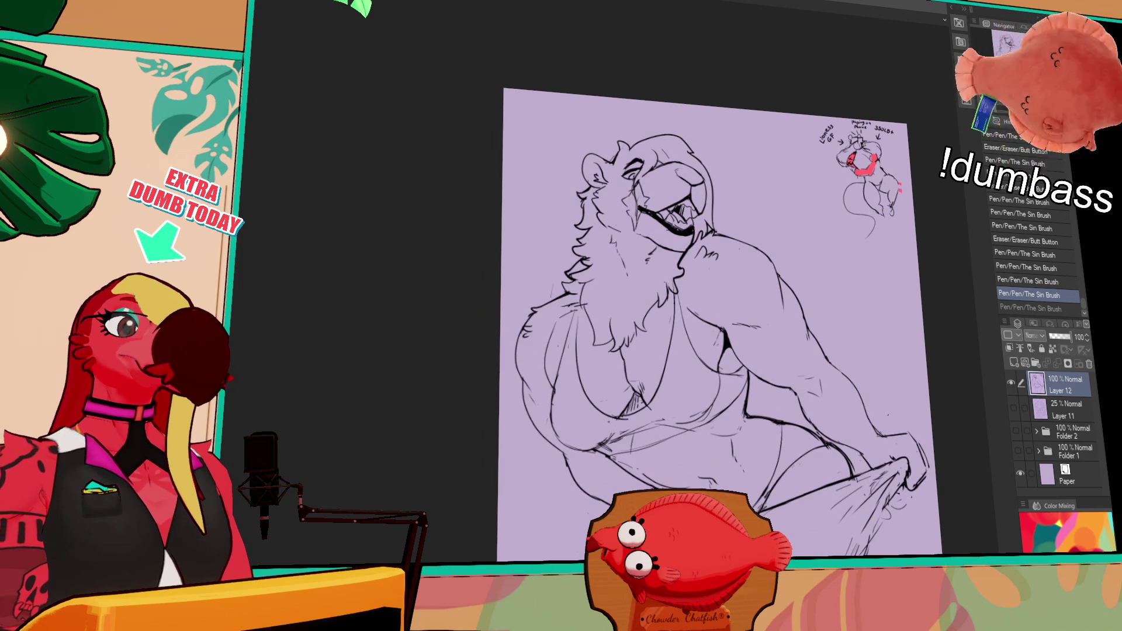
pyautogui.moveTo(717, 344); pyautogui.dragTo(713, 348)
pyautogui.moveTo(712, 345); pyautogui.dragTo(707, 349)
pyautogui.moveTo(638, 377)
pyautogui.mouseDown()
pyautogui.moveTo(626, 390)
pyautogui.moveTo(636, 387)
pyautogui.mouseUp()
pyautogui.moveTo(757, 366); pyautogui.dragTo(766, 369)
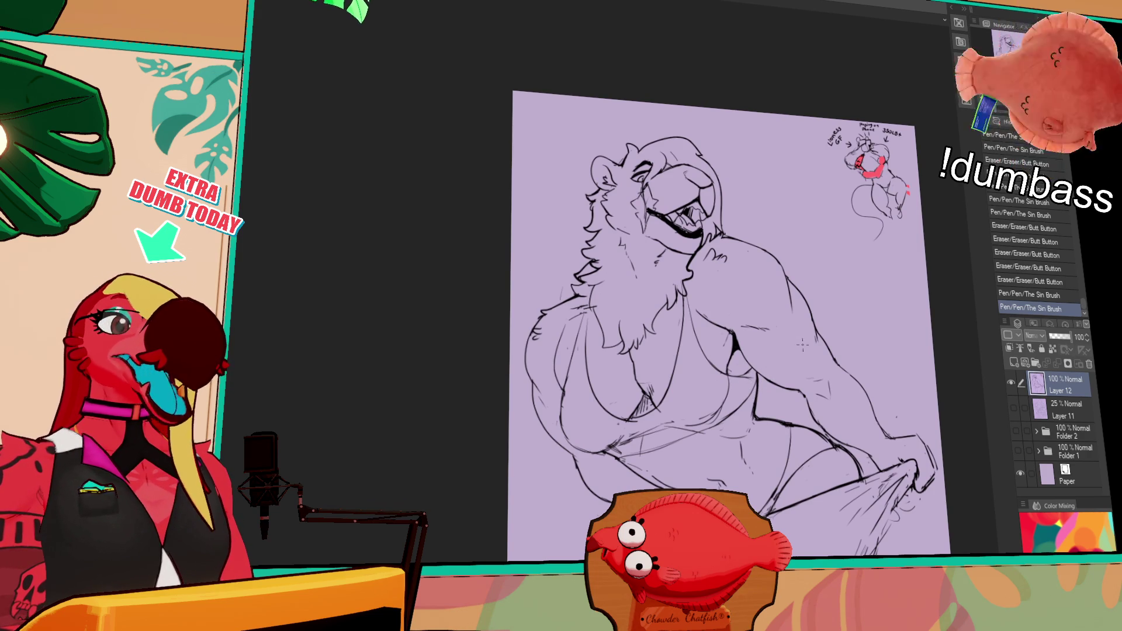
# Try a small chest stroke with undo and redo, then erase bits near the chest.
pyautogui.moveTo(559, 351)
pyautogui.mouseDown()
pyautogui.moveTo(561, 328)
pyautogui.moveTo(552, 386)
pyautogui.mouseUp()
pyautogui.hotkey('ctrl', 'z')
pyautogui.hotkey('ctrl', 'y')
pyautogui.hotkey('ctrl', 'z')
pyautogui.hotkey('ctrl', 'y')
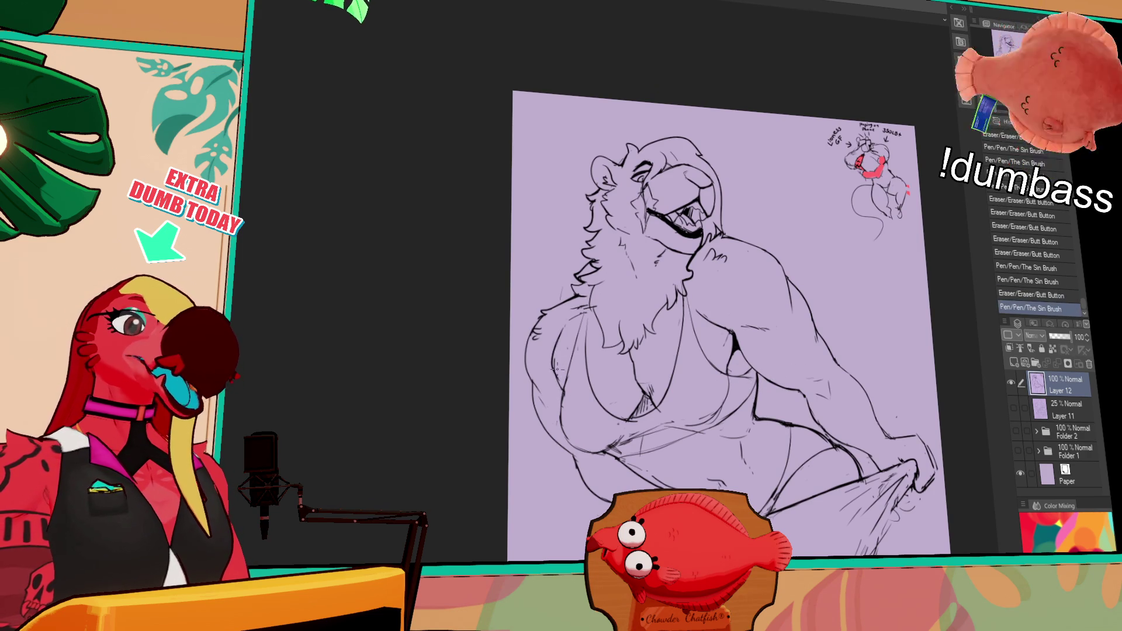
pyautogui.moveTo(556, 353); pyautogui.dragTo(560, 372)
pyautogui.moveTo(790, 313); pyautogui.dragTo(792, 302)
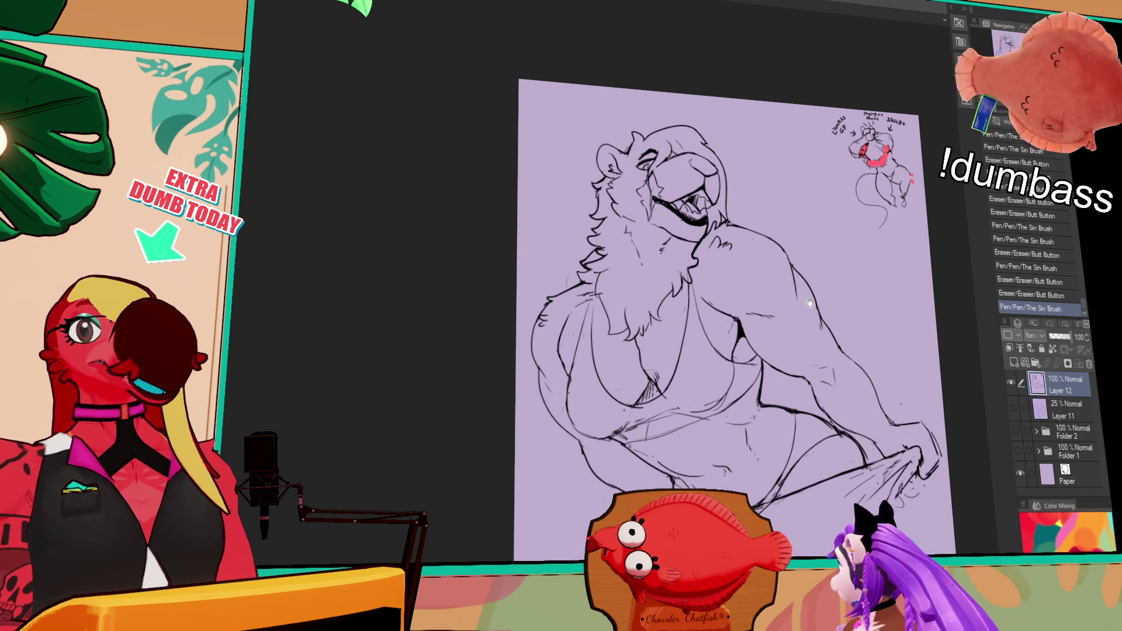
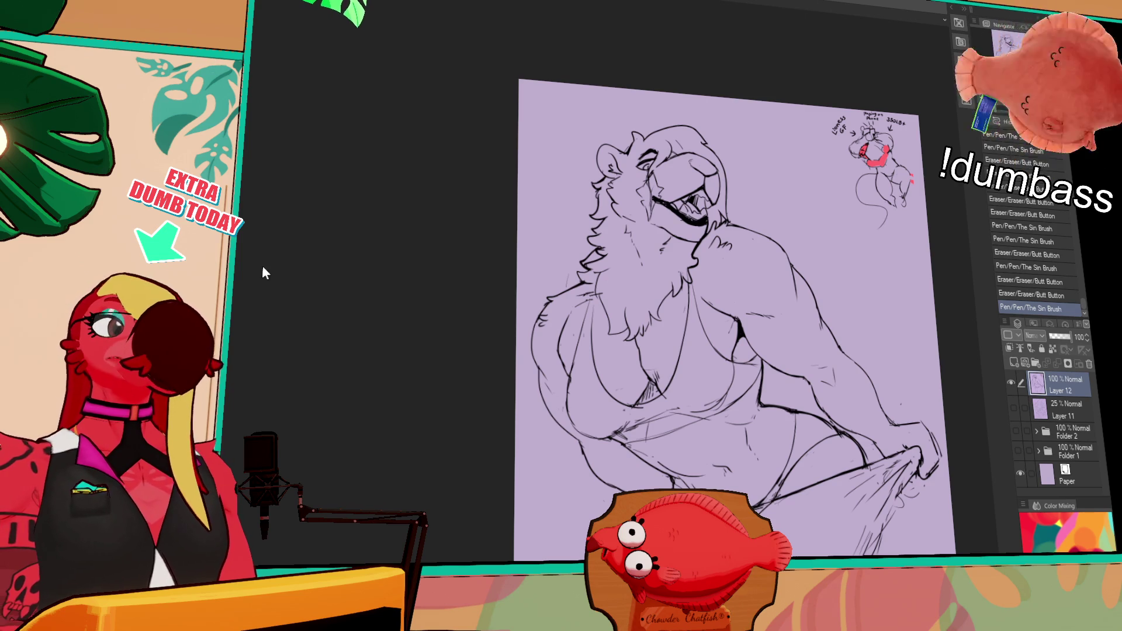
# Erase and redraw sketch strokes on the lion figure's body with the pen.
pyautogui.moveTo(668, 387)
pyautogui.mouseDown()
pyautogui.moveTo(631, 345)
pyautogui.moveTo(619, 351)
pyautogui.mouseUp()
pyautogui.moveTo(617, 352)
pyautogui.mouseDown()
pyautogui.moveTo(605, 357)
pyautogui.moveTo(664, 302)
pyautogui.mouseUp()
pyautogui.moveTo(811, 249)
pyautogui.mouseDown()
pyautogui.moveTo(801, 256)
pyautogui.moveTo(777, 226)
pyautogui.mouseUp()
pyautogui.moveTo(663, 346); pyautogui.dragTo(678, 356)
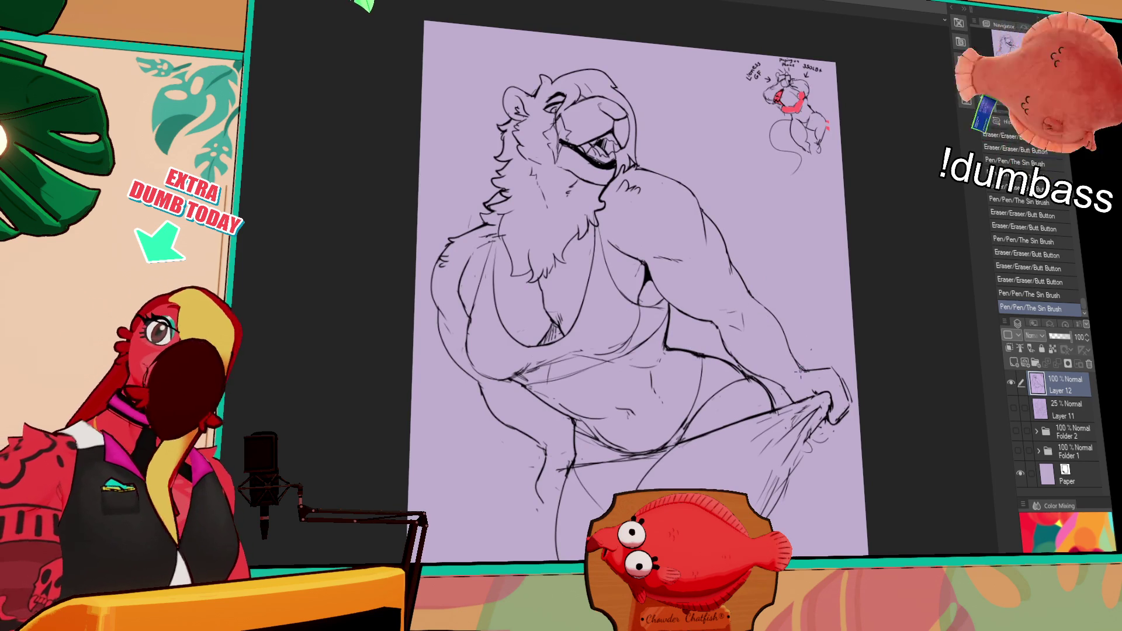
pyautogui.moveTo(769, 299); pyautogui.dragTo(764, 300)
pyautogui.moveTo(653, 381); pyautogui.dragTo(705, 331)
# Redraw the lower left leg lines and retouch the towel-holding hand.
pyautogui.moveTo(611, 407); pyautogui.dragTo(595, 427)
pyautogui.moveTo(598, 373)
pyautogui.mouseDown()
pyautogui.moveTo(586, 403)
pyautogui.moveTo(602, 430)
pyautogui.mouseUp()
pyautogui.moveTo(881, 223); pyautogui.dragTo(879, 212)
pyautogui.moveTo(830, 330)
pyautogui.mouseDown()
pyautogui.moveTo(865, 368)
pyautogui.moveTo(813, 421)
pyautogui.moveTo(795, 462)
pyautogui.moveTo(806, 352)
pyautogui.mouseUp()
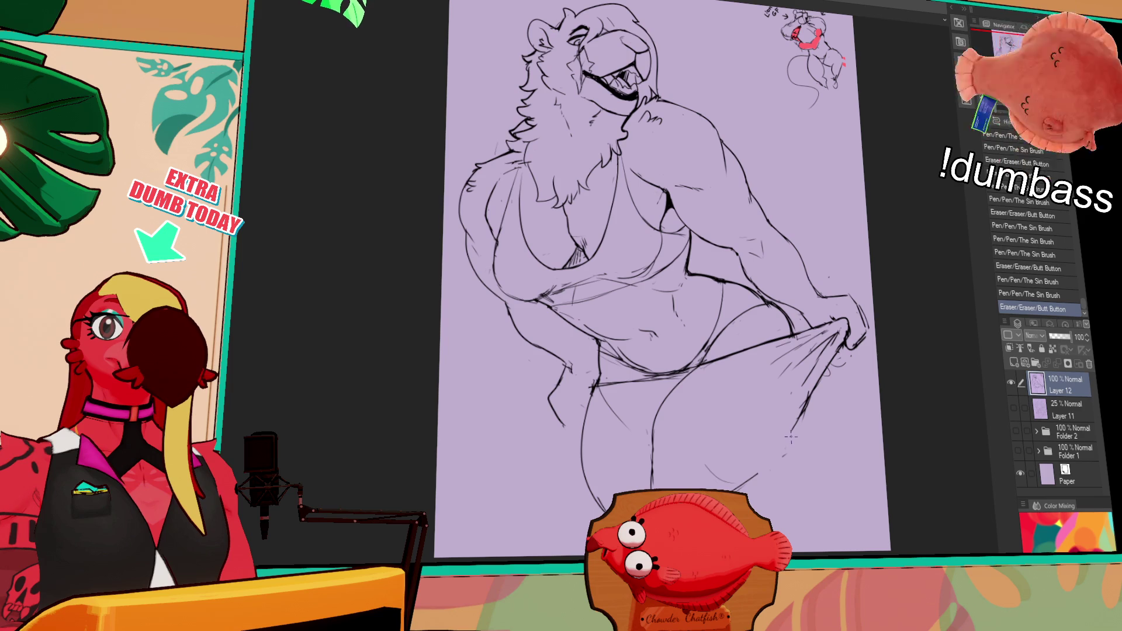
# Redraw the right-leg line, undoing and retrying the stroke and erasing stray marks.
pyautogui.moveTo(820, 449); pyautogui.dragTo(806, 425)
pyautogui.moveTo(789, 375)
pyautogui.mouseDown()
pyautogui.moveTo(778, 413)
pyautogui.moveTo(725, 486)
pyautogui.mouseUp()
pyautogui.hotkey('ctrl', 'z')
pyautogui.moveTo(798, 359)
pyautogui.mouseDown()
pyautogui.moveTo(734, 474)
pyautogui.moveTo(696, 460)
pyautogui.moveTo(732, 474)
pyautogui.moveTo(714, 488)
pyautogui.mouseUp()
# Add small ink strokes and clean up marks on the lower leg.
pyautogui.moveTo(746, 274); pyautogui.dragTo(733, 300)
pyautogui.moveTo(690, 353)
pyautogui.mouseDown()
pyautogui.moveTo(696, 365)
pyautogui.moveTo(699, 357)
pyautogui.mouseUp()
pyautogui.moveTo(701, 328); pyautogui.dragTo(707, 345)
pyautogui.moveTo(721, 205); pyautogui.dragTo(726, 261)
# Darken the lion's mouth line.
pyautogui.moveTo(690, 299)
pyautogui.mouseDown()
pyautogui.moveTo(686, 310)
pyautogui.moveTo(705, 287)
pyautogui.moveTo(712, 304)
pyautogui.mouseUp()
pyautogui.moveTo(754, 249)
pyautogui.mouseDown()
pyautogui.moveTo(772, 261)
pyautogui.moveTo(784, 243)
pyautogui.moveTo(754, 245)
pyautogui.mouseUp()
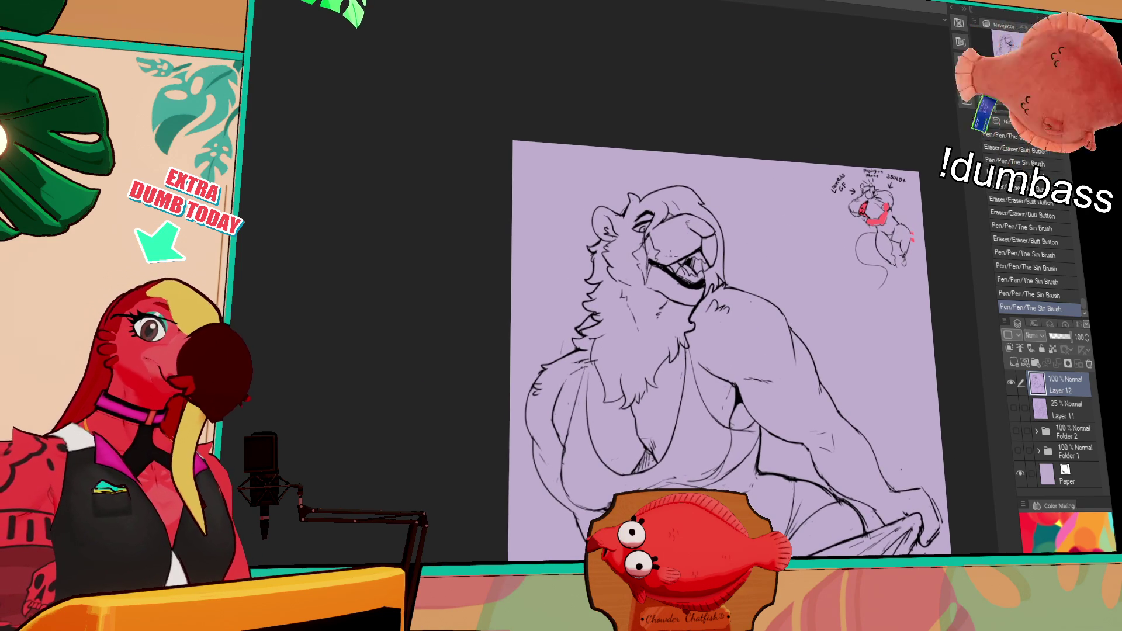
pyautogui.moveTo(670, 255)
pyautogui.mouseDown()
pyautogui.moveTo(645, 273)
pyautogui.moveTo(642, 252)
pyautogui.moveTo(652, 271)
pyautogui.mouseUp()
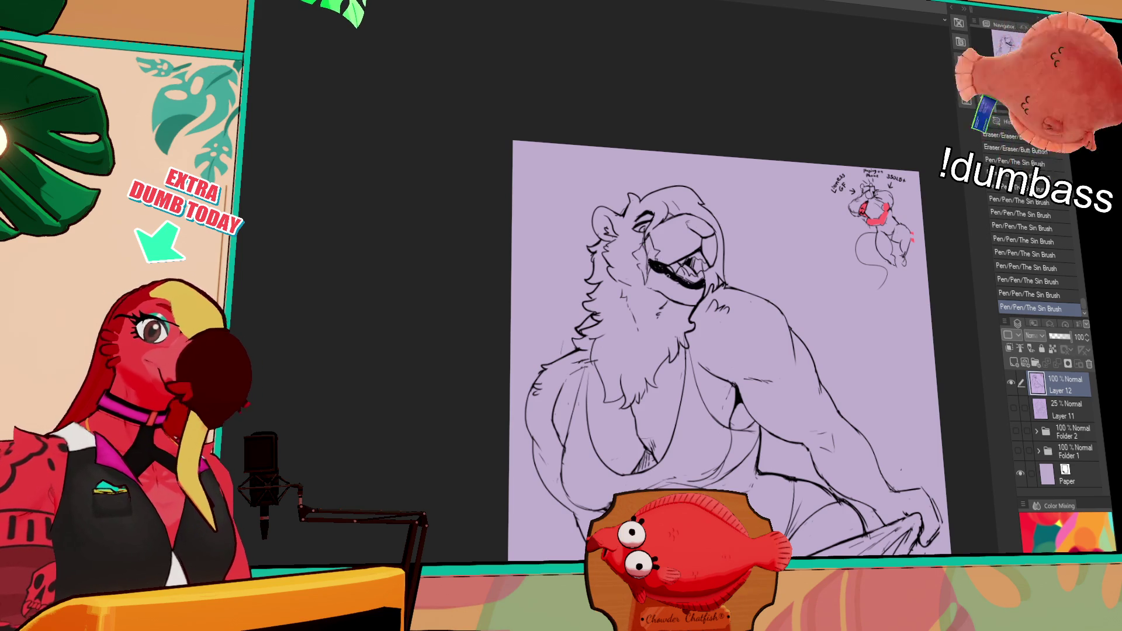
# Erase and redraw the hip sketch line, comparing versions with undo and redo.
pyautogui.moveTo(750, 262)
pyautogui.mouseDown()
pyautogui.moveTo(751, 239)
pyautogui.moveTo(739, 270)
pyautogui.mouseUp()
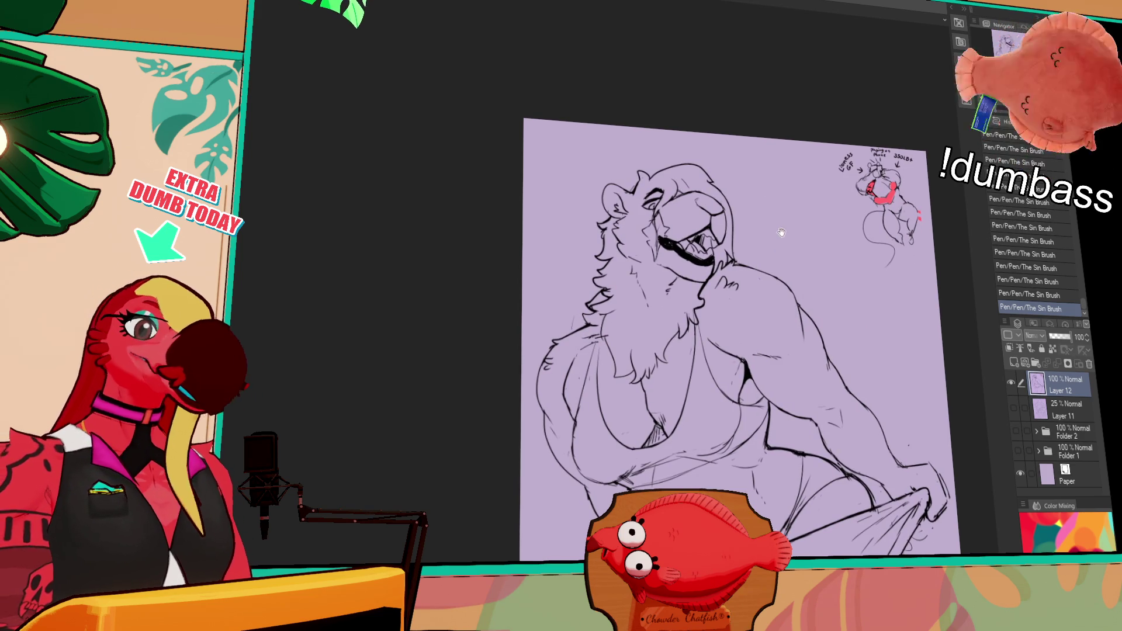
pyautogui.moveTo(788, 229)
pyautogui.mouseDown()
pyautogui.moveTo(790, 241)
pyautogui.moveTo(795, 108)
pyautogui.mouseUp()
pyautogui.moveTo(643, 450)
pyautogui.mouseDown()
pyautogui.moveTo(642, 369)
pyautogui.moveTo(633, 395)
pyautogui.mouseUp()
pyautogui.hotkey('ctrl', 'y')
pyautogui.hotkey('ctrl', 'z')
pyautogui.hotkey('ctrl', 'y')
pyautogui.hotkey('ctrl', 'z')
pyautogui.moveTo(643, 379); pyautogui.dragTo(625, 401)
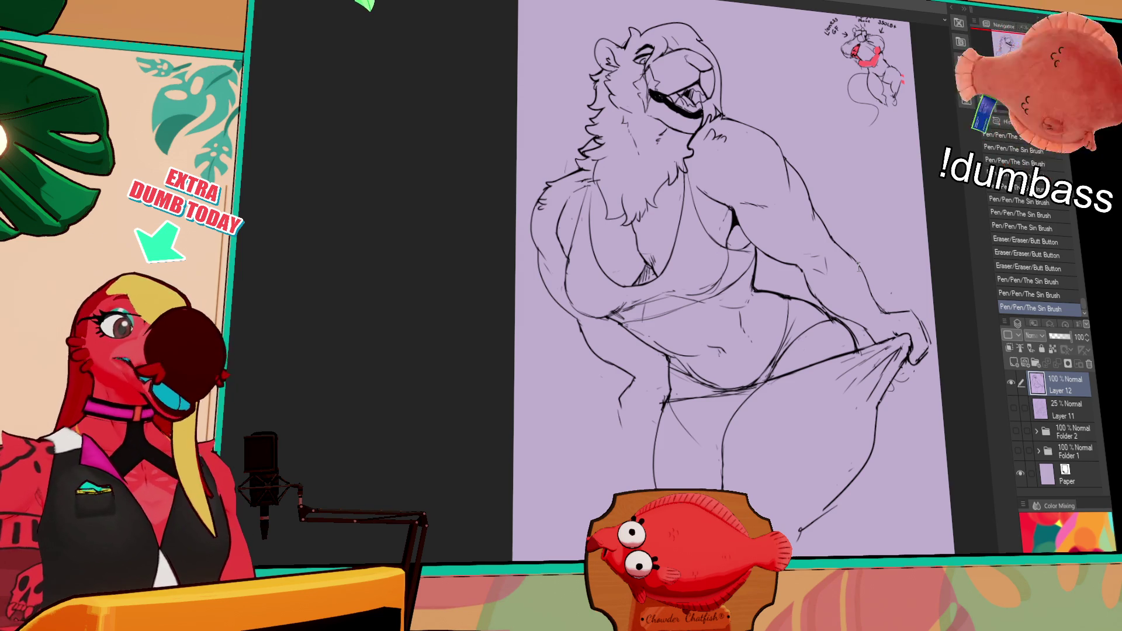
pyautogui.moveTo(818, 305); pyautogui.dragTo(828, 296)
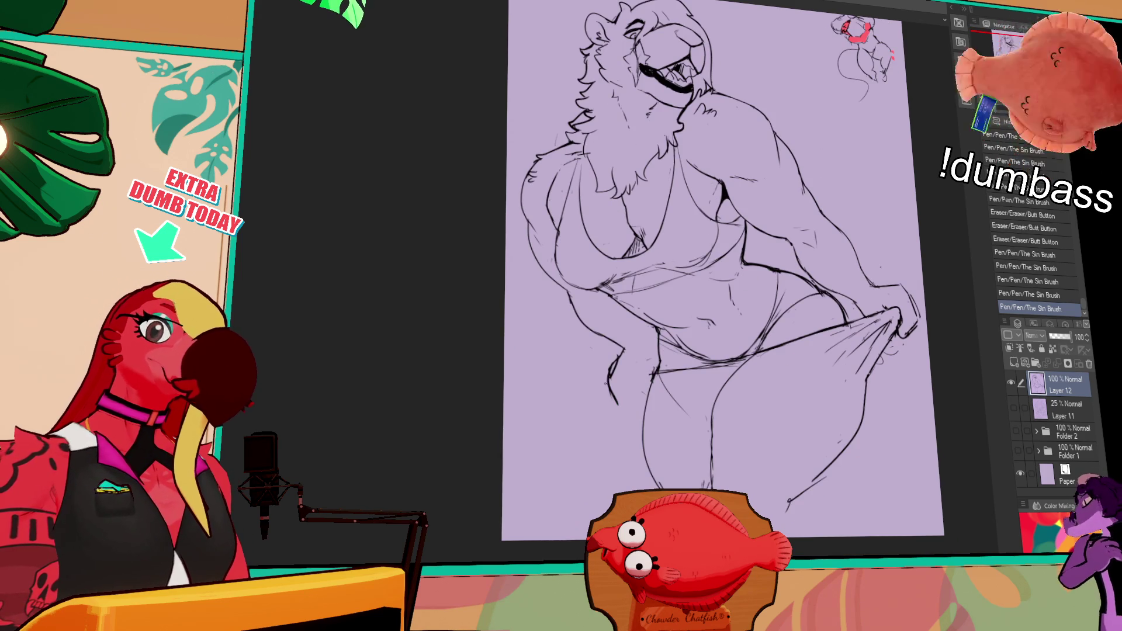
# Sketch and erase around the left hand, undoing strokes that don't fit.
pyautogui.moveTo(610, 366)
pyautogui.mouseDown()
pyautogui.moveTo(626, 379)
pyautogui.moveTo(628, 368)
pyautogui.moveTo(649, 402)
pyautogui.moveTo(640, 453)
pyautogui.mouseUp()
pyautogui.moveTo(611, 405); pyautogui.dragTo(631, 437)
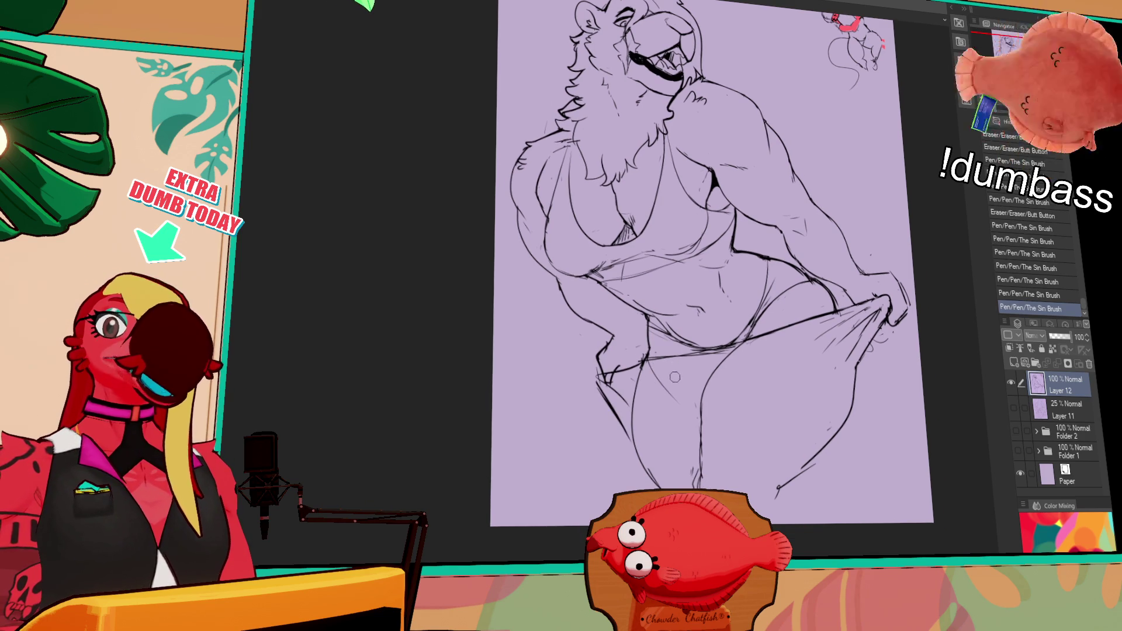
pyautogui.moveTo(626, 403)
pyautogui.mouseDown()
pyautogui.moveTo(597, 375)
pyautogui.moveTo(602, 340)
pyautogui.moveTo(596, 358)
pyautogui.moveTo(613, 340)
pyautogui.moveTo(595, 357)
pyautogui.moveTo(617, 369)
pyautogui.mouseUp()
pyautogui.hotkey('ctrl', 'z')
pyautogui.moveTo(609, 375)
pyautogui.mouseDown()
pyautogui.moveTo(643, 362)
pyautogui.moveTo(596, 379)
pyautogui.mouseUp()
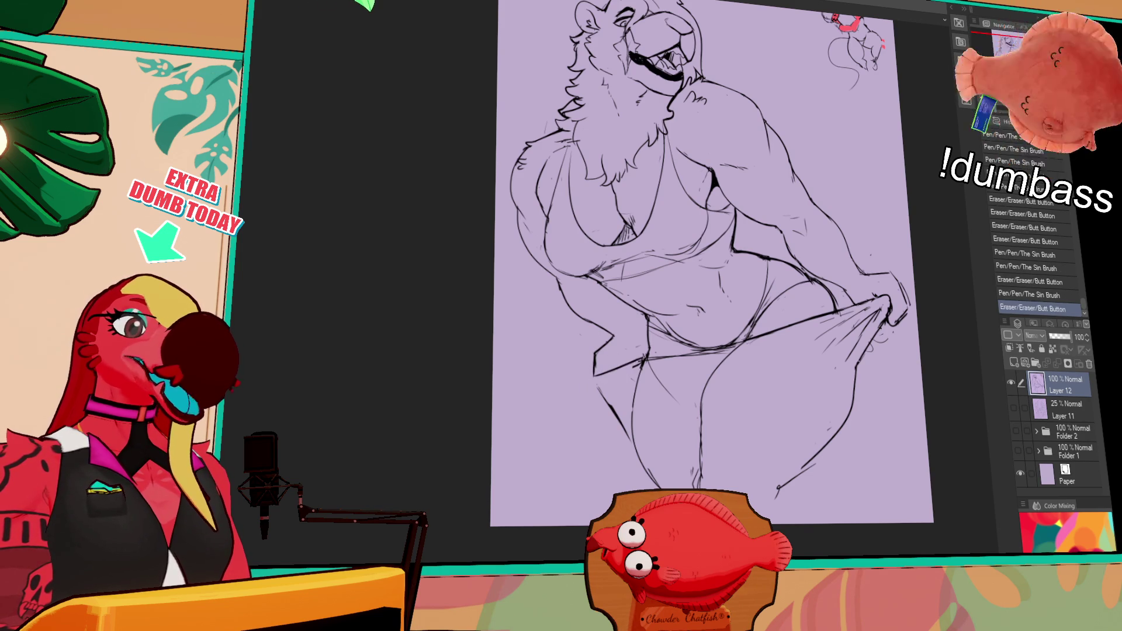
pyautogui.hotkey('ctrl', 'z')
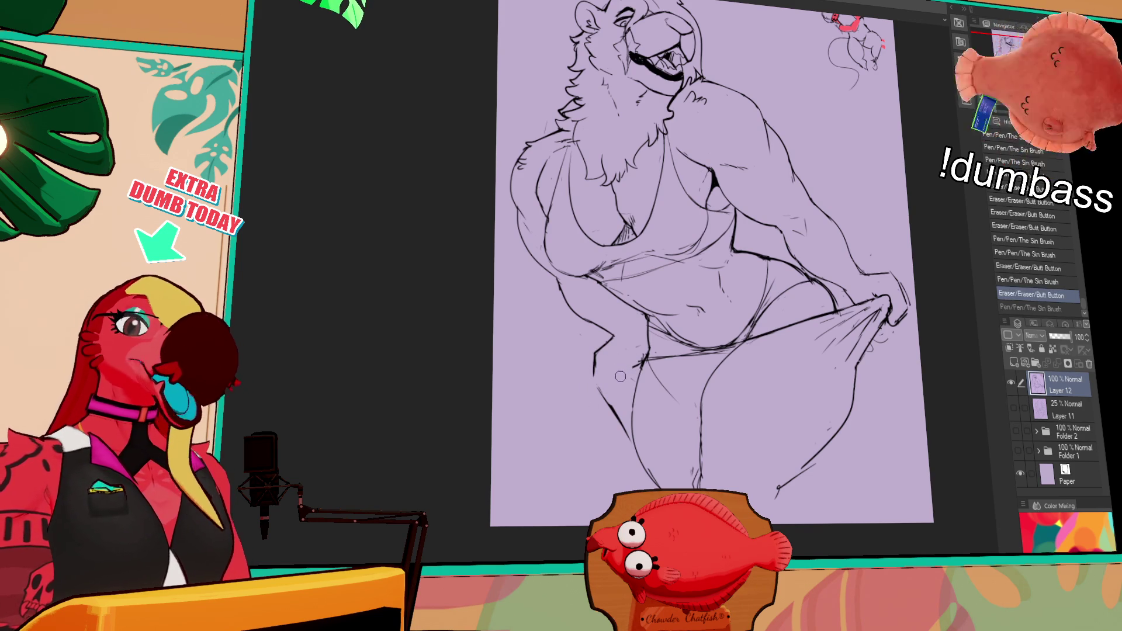
pyautogui.moveTo(640, 354)
pyautogui.mouseDown()
pyautogui.moveTo(634, 367)
pyautogui.moveTo(597, 374)
pyautogui.mouseUp()
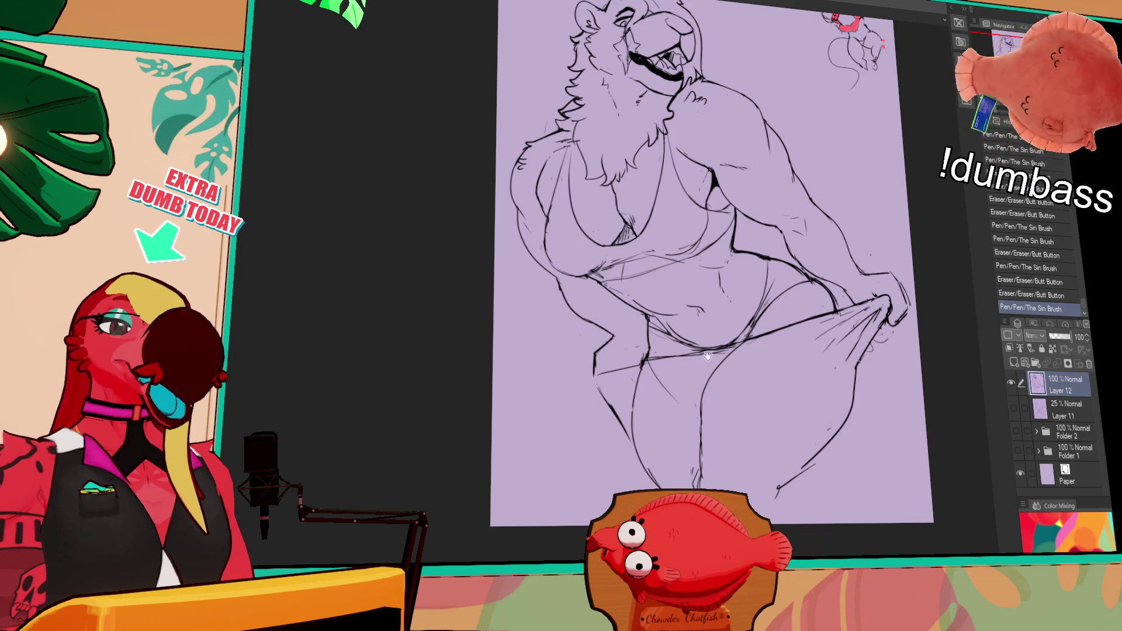
# Tilt the canvas and redraw the left-hand lines, undoing the last attempt.
pyautogui.moveTo(695, 358); pyautogui.dragTo(697, 356)
pyautogui.moveTo(756, 256); pyautogui.dragTo(761, 240)
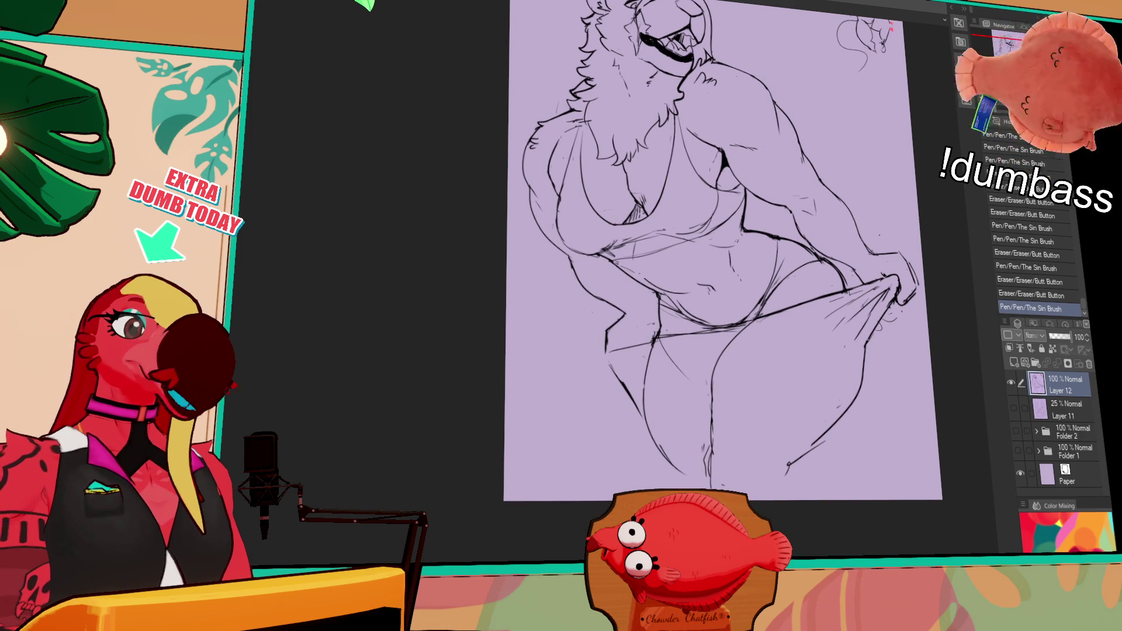
pyautogui.moveTo(613, 355); pyautogui.dragTo(629, 392)
pyautogui.moveTo(608, 348); pyautogui.dragTo(640, 421)
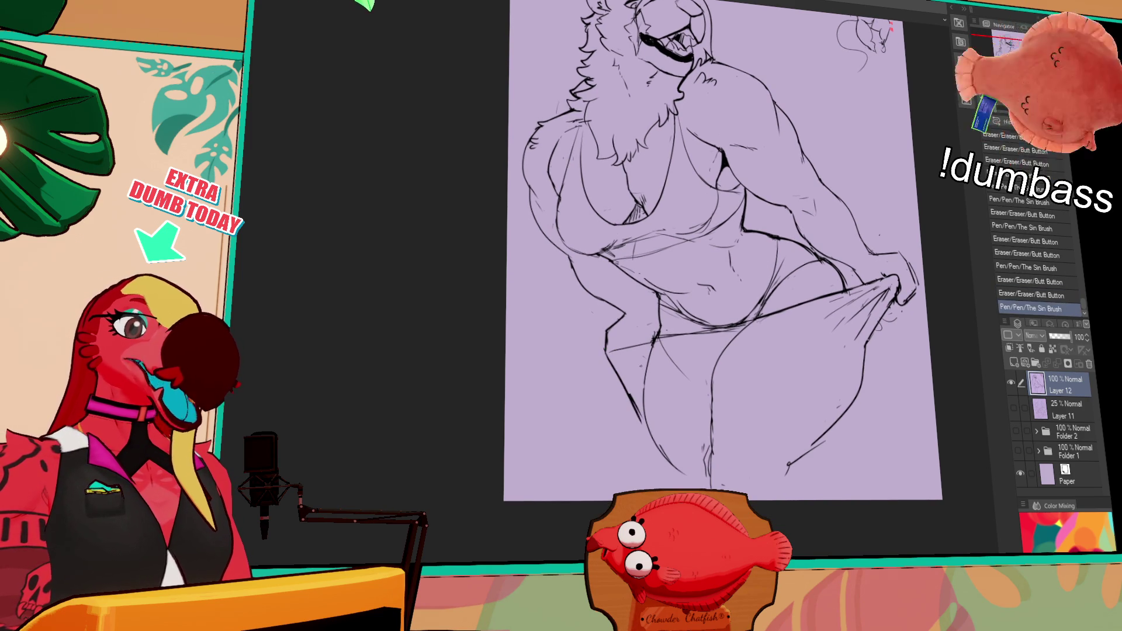
pyautogui.moveTo(749, 335)
pyautogui.mouseDown()
pyautogui.moveTo(632, 371)
pyautogui.moveTo(644, 356)
pyautogui.moveTo(714, 333)
pyautogui.mouseUp()
pyautogui.hotkey('ctrl', 'z')
pyautogui.hotkey('ctrl', 'y')
pyautogui.hotkey('ctrl', 'z')
# Redraw the left thigh lines, toggling undo/redo to compare and keep the last stroke.
pyautogui.moveTo(603, 354); pyautogui.dragTo(660, 340)
pyautogui.moveTo(631, 351); pyautogui.dragTo(657, 348)
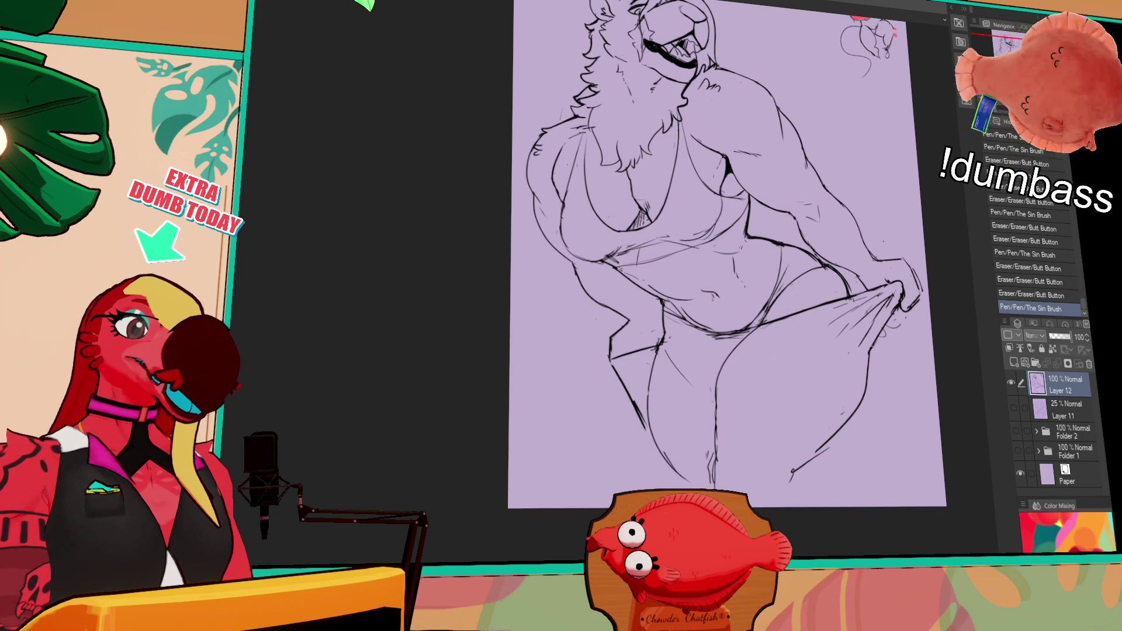
pyautogui.hotkey('ctrl', 'z')
pyautogui.moveTo(659, 350); pyautogui.dragTo(665, 368)
pyautogui.hotkey('ctrl', 'z')
pyautogui.hotkey('ctrl', 'y')
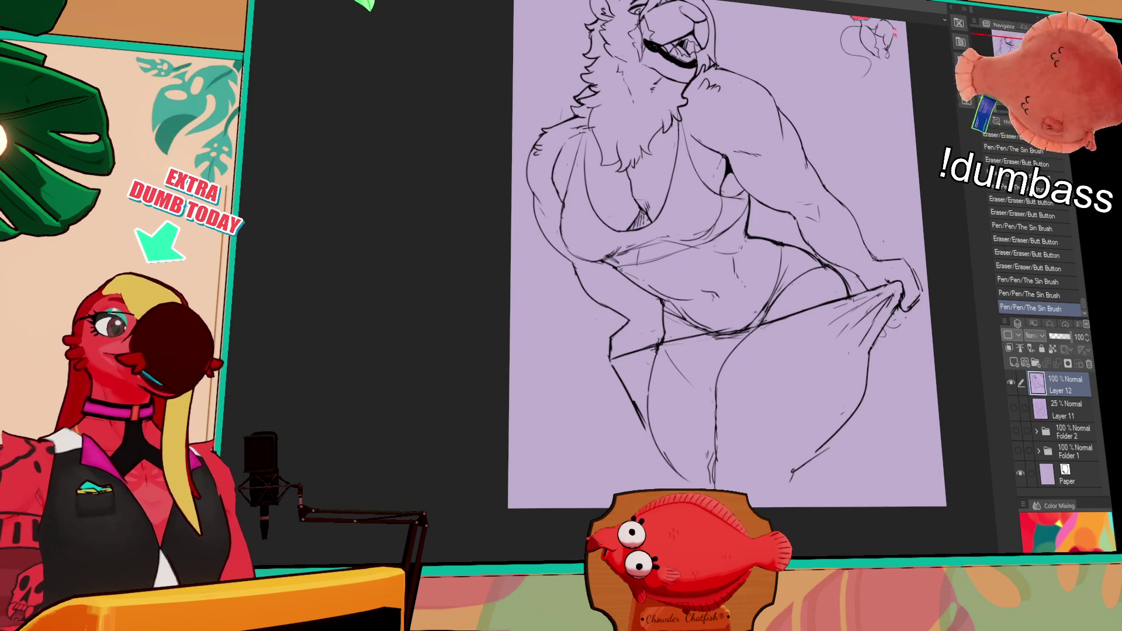
pyautogui.hotkey('ctrl', 'z')
pyautogui.hotkey('ctrl', 'y')
pyautogui.hotkey('ctrl', 'z')
pyautogui.hotkey('ctrl', 'y')
# Refine the arm-area lines with pen and eraser.
pyautogui.moveTo(717, 332)
pyautogui.mouseDown()
pyautogui.moveTo(742, 342)
pyautogui.moveTo(885, 291)
pyautogui.mouseUp()
pyautogui.hotkey('ctrl', 'z')
pyautogui.hotkey('ctrl', 'y')
pyautogui.moveTo(787, 328)
pyautogui.mouseDown()
pyautogui.moveTo(779, 317)
pyautogui.moveTo(917, 254)
pyautogui.mouseUp()
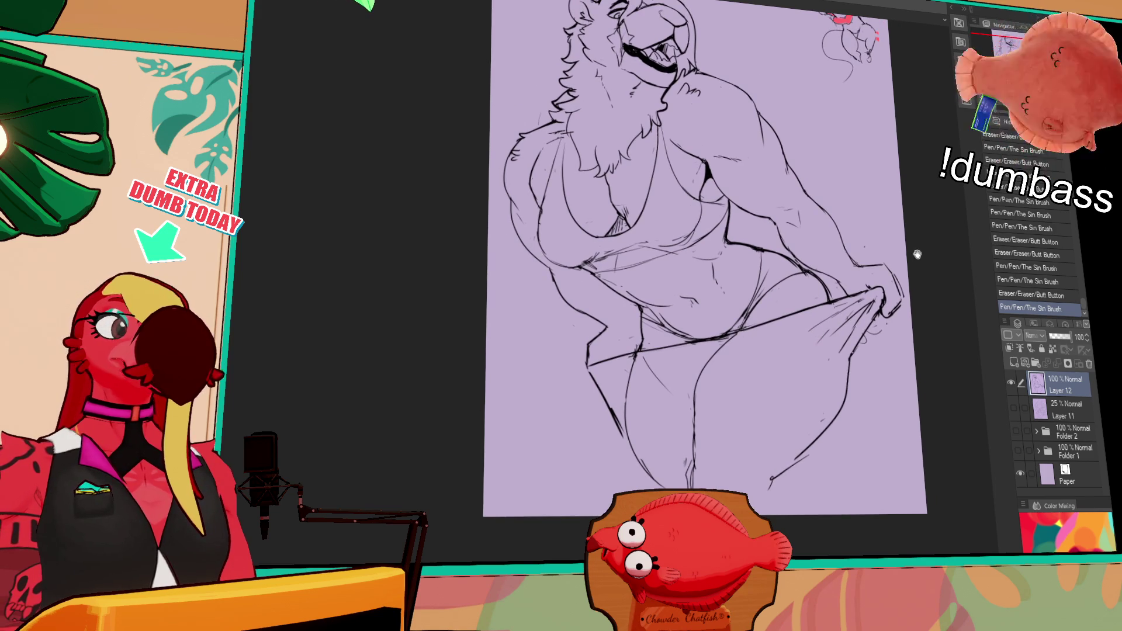
# Erase and redraw the left thigh contour and knee lines.
pyautogui.moveTo(609, 412)
pyautogui.mouseDown()
pyautogui.moveTo(591, 381)
pyautogui.moveTo(601, 364)
pyautogui.moveTo(622, 391)
pyautogui.mouseUp()
pyautogui.moveTo(619, 438)
pyautogui.mouseDown()
pyautogui.moveTo(611, 413)
pyautogui.moveTo(624, 401)
pyautogui.mouseUp()
pyautogui.moveTo(785, 325)
pyautogui.mouseDown()
pyautogui.moveTo(780, 310)
pyautogui.moveTo(767, 322)
pyautogui.moveTo(721, 308)
pyautogui.mouseUp()
pyautogui.moveTo(617, 378); pyautogui.dragTo(607, 411)
pyautogui.moveTo(629, 358)
pyautogui.mouseDown()
pyautogui.moveTo(608, 434)
pyautogui.moveTo(655, 462)
pyautogui.moveTo(636, 446)
pyautogui.mouseUp()
pyautogui.hotkey('ctrl', 'z')
pyautogui.moveTo(716, 408); pyautogui.dragTo(669, 447)
pyautogui.moveTo(677, 388)
pyautogui.mouseDown()
pyautogui.moveTo(676, 444)
pyautogui.moveTo(695, 468)
pyautogui.mouseUp()
# Close the right leg bottom with a curve and add short lower-thigh and hip strokes.
pyautogui.moveTo(783, 412); pyautogui.dragTo(751, 436)
pyautogui.moveTo(751, 436); pyautogui.dragTo(700, 470)
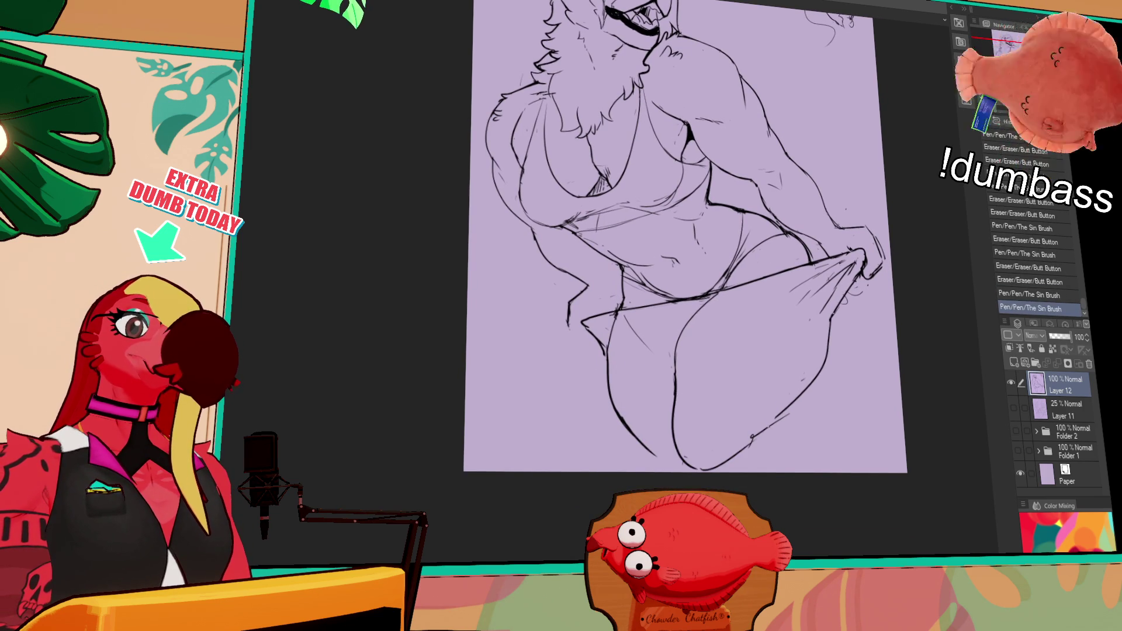
pyautogui.moveTo(757, 435); pyautogui.dragTo(764, 476)
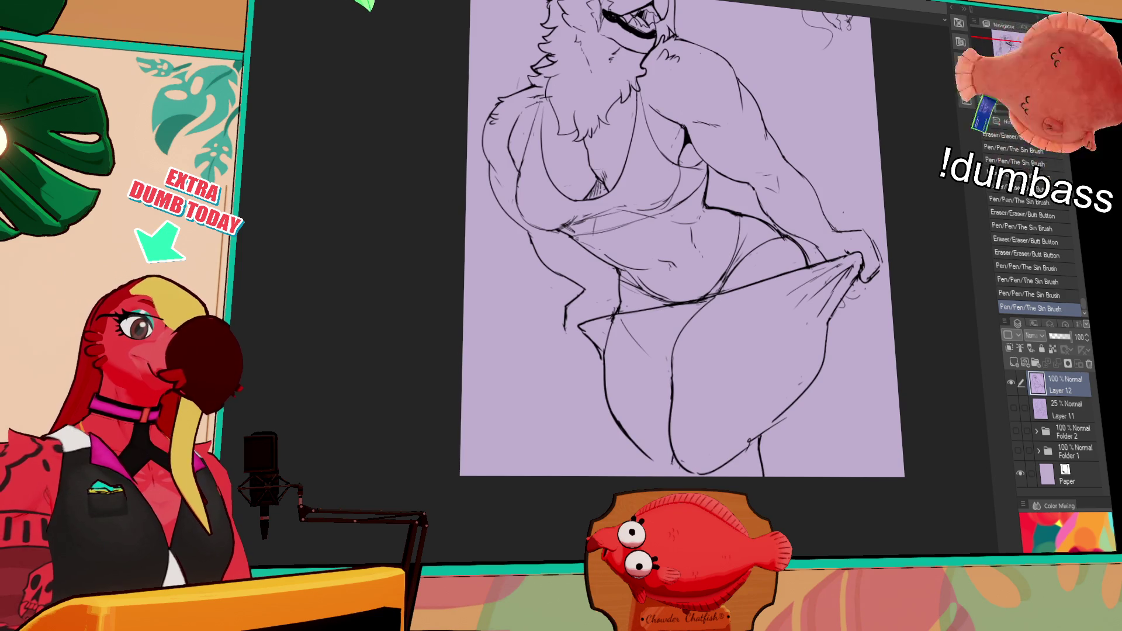
pyautogui.moveTo(760, 409); pyautogui.dragTo(766, 379)
pyautogui.moveTo(775, 215)
pyautogui.mouseDown()
pyautogui.moveTo(779, 345)
pyautogui.moveTo(754, 358)
pyautogui.mouseUp()
pyautogui.moveTo(841, 370)
pyautogui.mouseDown()
pyautogui.moveTo(834, 360)
pyautogui.moveTo(824, 376)
pyautogui.moveTo(746, 326)
pyautogui.moveTo(766, 332)
pyautogui.moveTo(802, 304)
pyautogui.moveTo(783, 324)
pyautogui.moveTo(780, 310)
pyautogui.mouseUp()
# Touch up the arm and forearm lines, undoing strokes that don't fit.
pyautogui.moveTo(754, 260)
pyautogui.mouseDown()
pyautogui.moveTo(813, 346)
pyautogui.moveTo(788, 315)
pyautogui.mouseUp()
pyautogui.moveTo(754, 261); pyautogui.dragTo(783, 310)
pyautogui.moveTo(818, 368)
pyautogui.mouseDown()
pyautogui.moveTo(795, 324)
pyautogui.moveTo(831, 387)
pyautogui.moveTo(841, 343)
pyautogui.mouseUp()
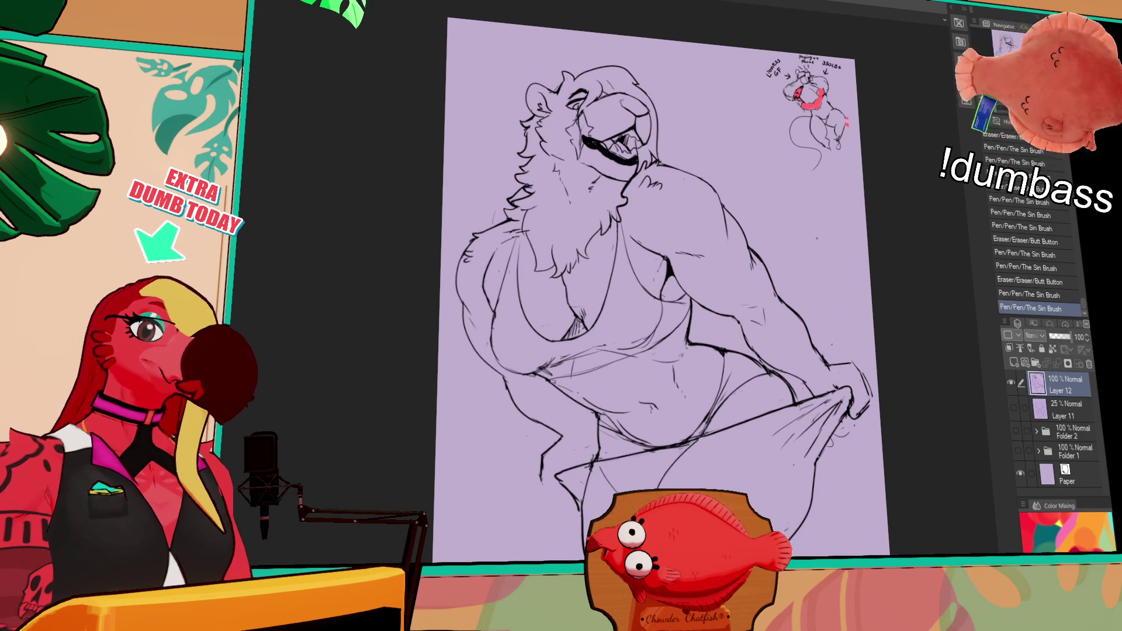
pyautogui.hotkey('ctrl', 'z')
pyautogui.hotkey('ctrl', 'z')
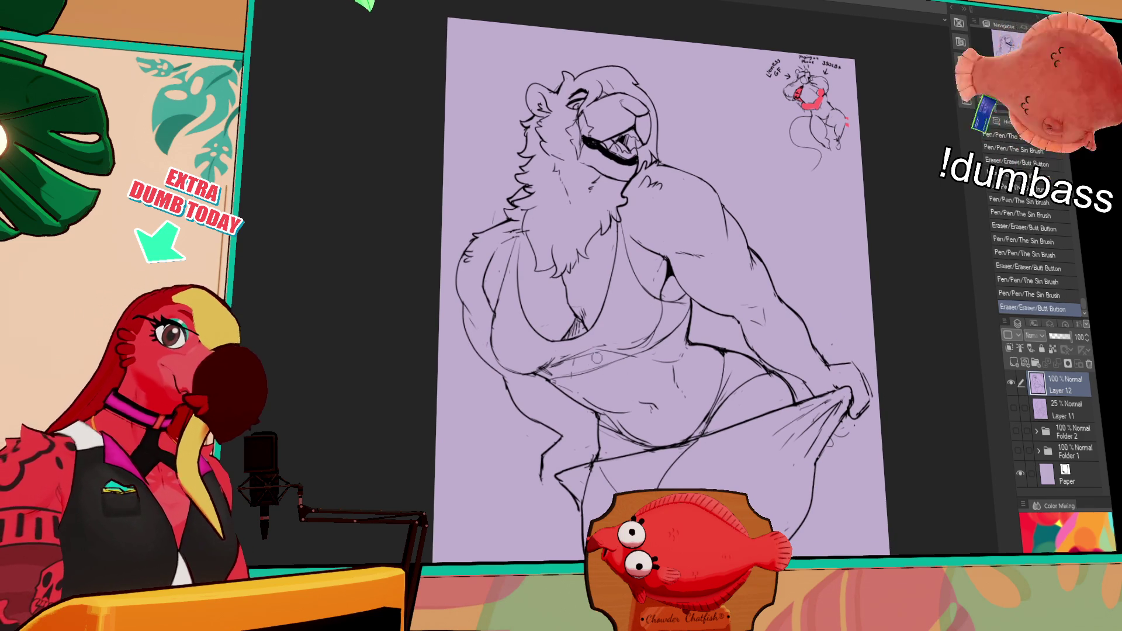
pyautogui.moveTo(632, 403)
pyautogui.mouseDown()
pyautogui.moveTo(660, 422)
pyautogui.moveTo(654, 414)
pyautogui.mouseUp()
pyautogui.hotkey('ctrl', 'z')
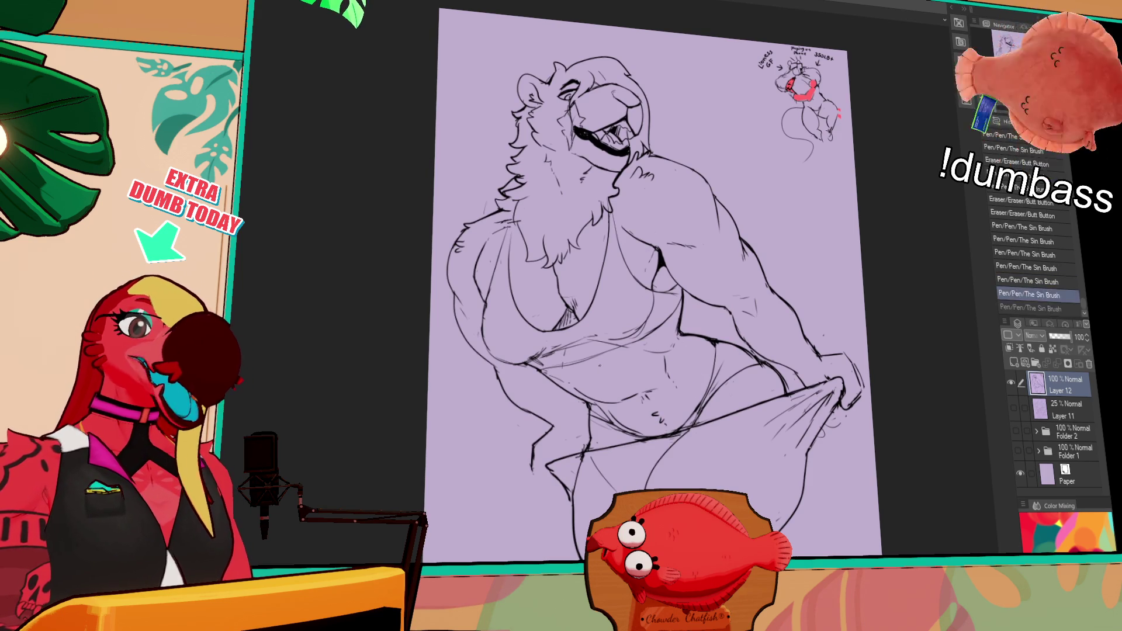
# Erase lines near the lower left leg and compare the hand marks with undo/redo.
pyautogui.moveTo(811, 299); pyautogui.dragTo(808, 299)
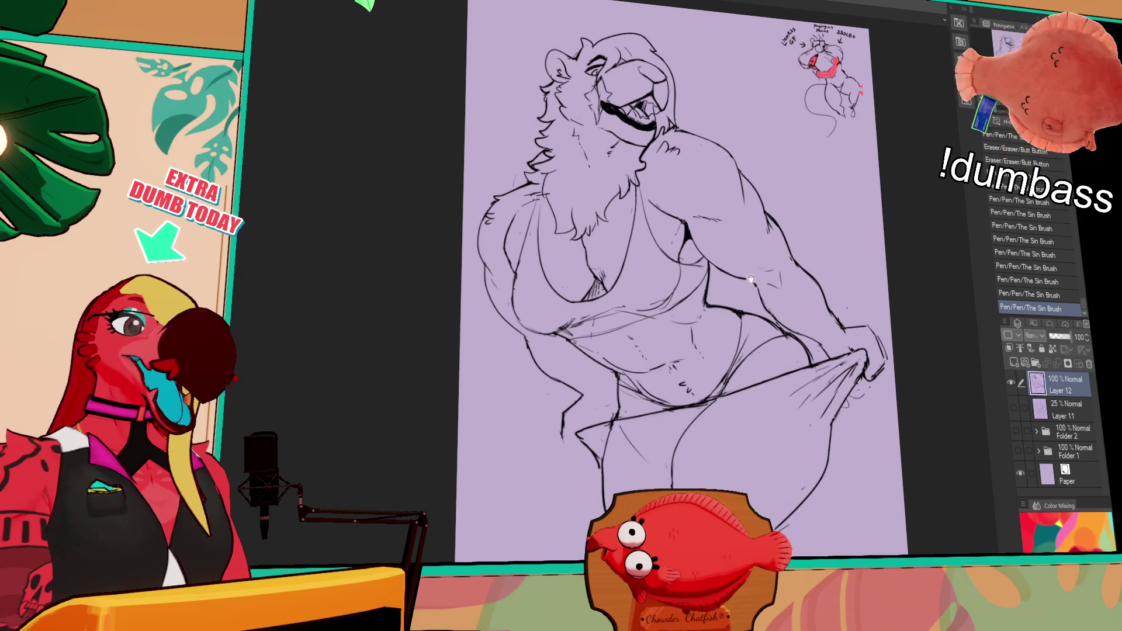
pyautogui.hotkey('ctrl', 'z')
pyautogui.moveTo(605, 409); pyautogui.dragTo(619, 404)
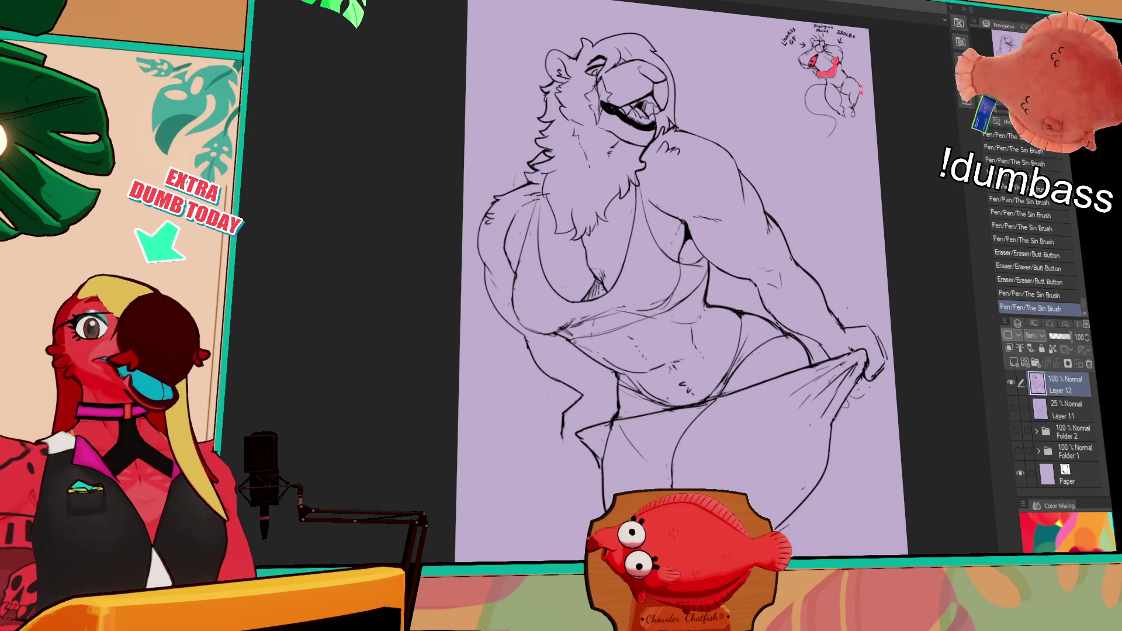
pyautogui.moveTo(837, 358)
pyautogui.mouseDown()
pyautogui.moveTo(795, 374)
pyautogui.moveTo(866, 350)
pyautogui.mouseUp()
pyautogui.hotkey('ctrl', 'z')
pyautogui.hotkey('ctrl', 'y')
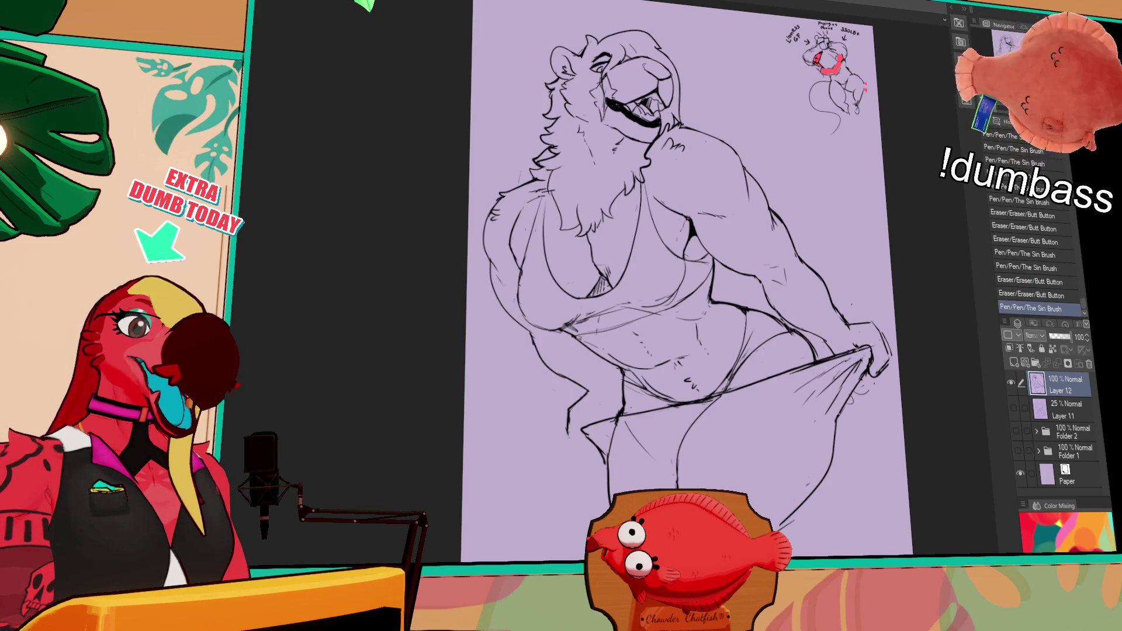
pyautogui.hotkey('ctrl', 'z')
pyautogui.hotkey('ctrl', 'y')
pyautogui.hotkey('ctrl', 'z')
pyautogui.hotkey('ctrl', 'y')
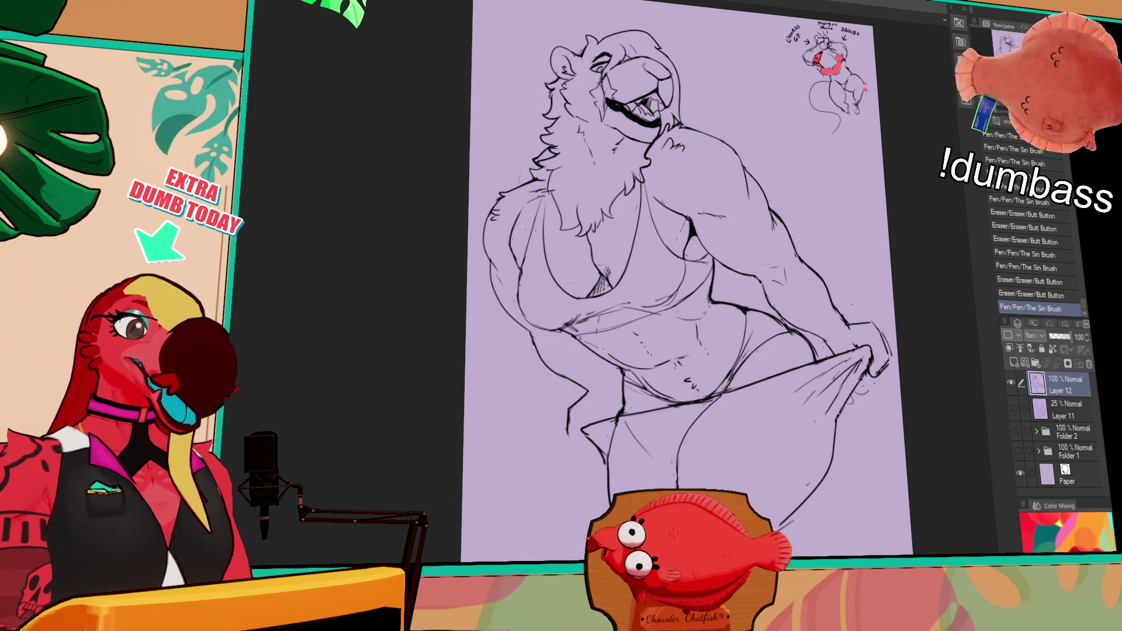
# Erase and redraw the towel line at the left hip.
pyautogui.scroll(-2, 604, 381)
pyautogui.moveTo(604, 381); pyautogui.dragTo(611, 377)
pyautogui.moveTo(590, 383)
pyautogui.mouseDown()
pyautogui.moveTo(626, 372)
pyautogui.moveTo(609, 379)
pyautogui.moveTo(606, 436)
pyautogui.moveTo(632, 431)
pyautogui.mouseUp()
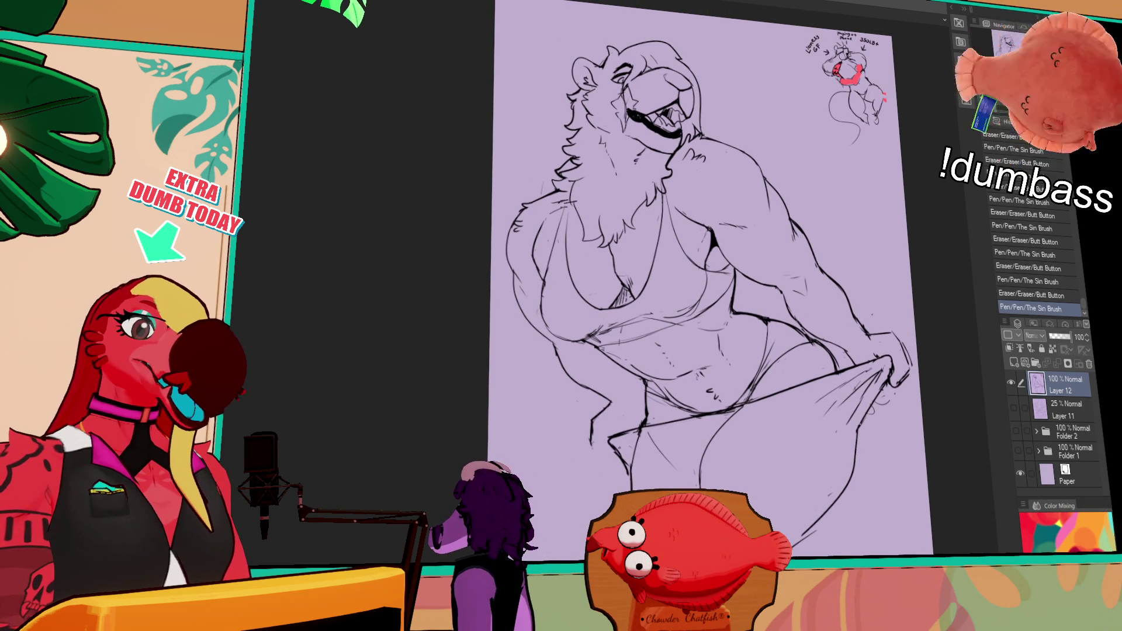
pyautogui.moveTo(687, 356); pyautogui.dragTo(688, 345)
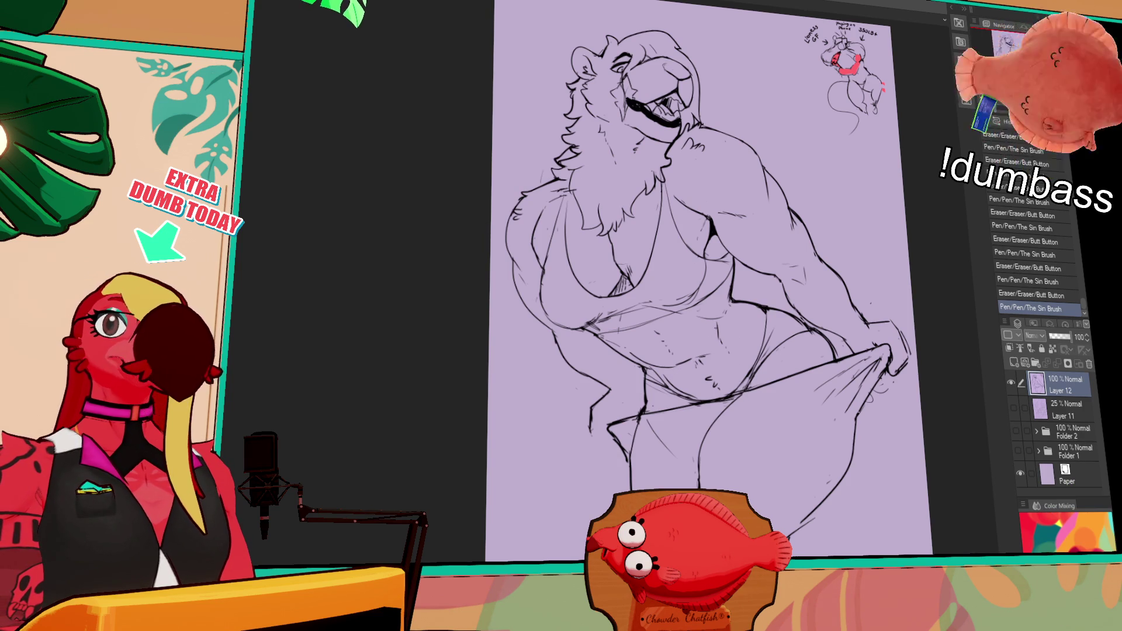
pyautogui.scroll(-1, 836, 324)
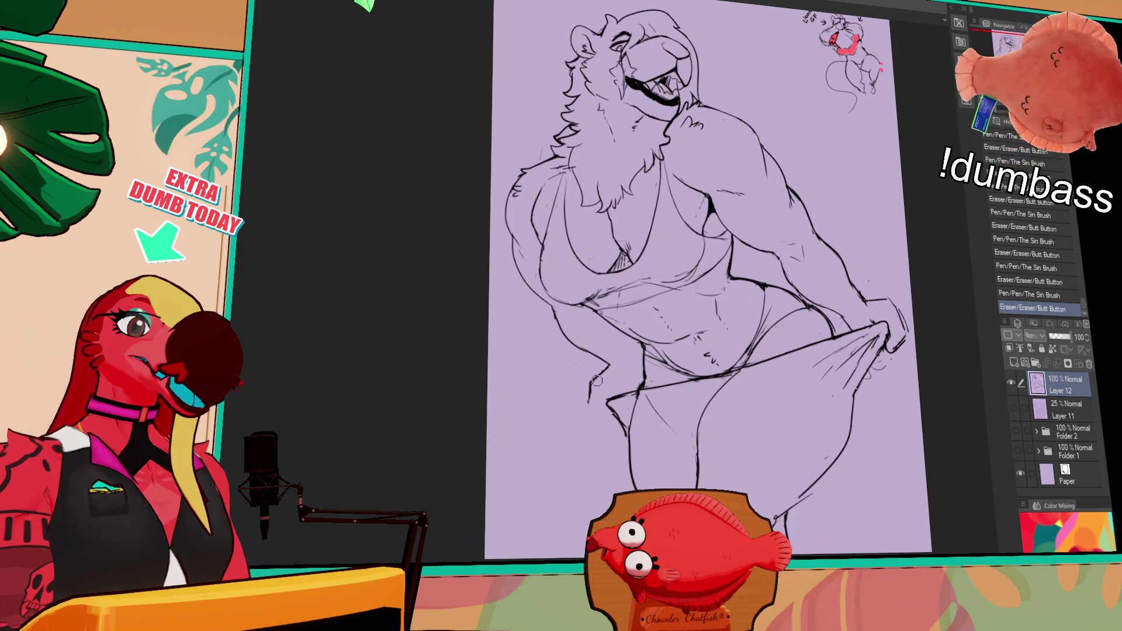
# Redraw short lines around the figure's left hand.
pyautogui.moveTo(593, 381)
pyautogui.mouseDown()
pyautogui.moveTo(597, 423)
pyautogui.moveTo(615, 419)
pyautogui.mouseUp()
pyautogui.hotkey('ctrl', 'z')
pyautogui.hotkey('ctrl', 'z')
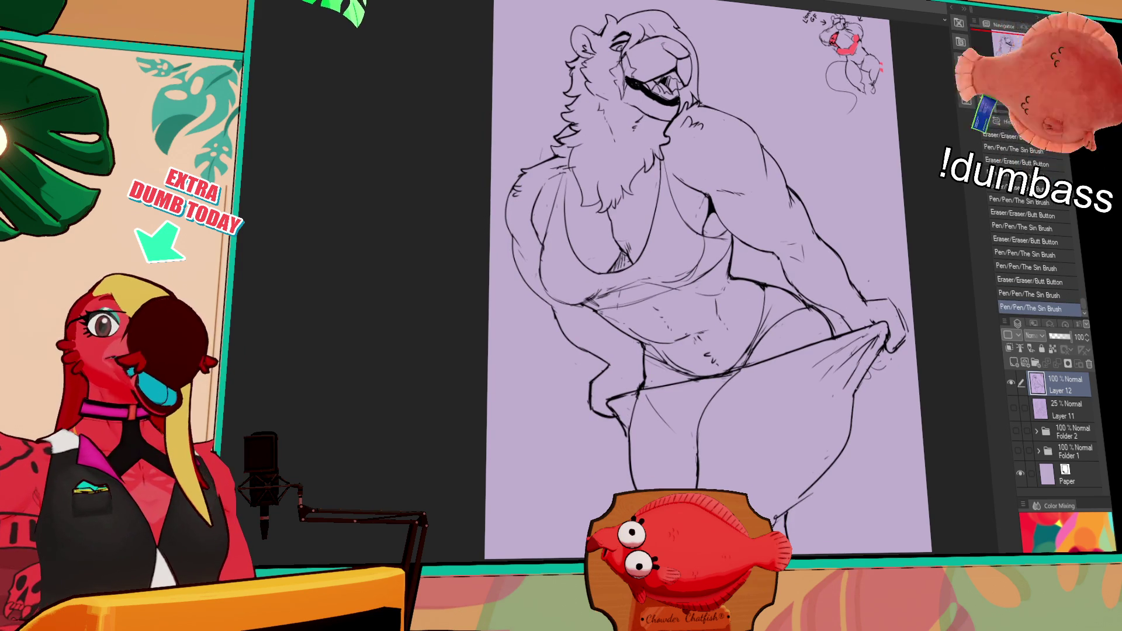
pyautogui.moveTo(665, 357); pyautogui.dragTo(667, 350)
pyautogui.moveTo(602, 386)
pyautogui.mouseDown()
pyautogui.moveTo(627, 394)
pyautogui.moveTo(612, 396)
pyautogui.mouseUp()
pyautogui.moveTo(613, 375); pyautogui.dragTo(633, 395)
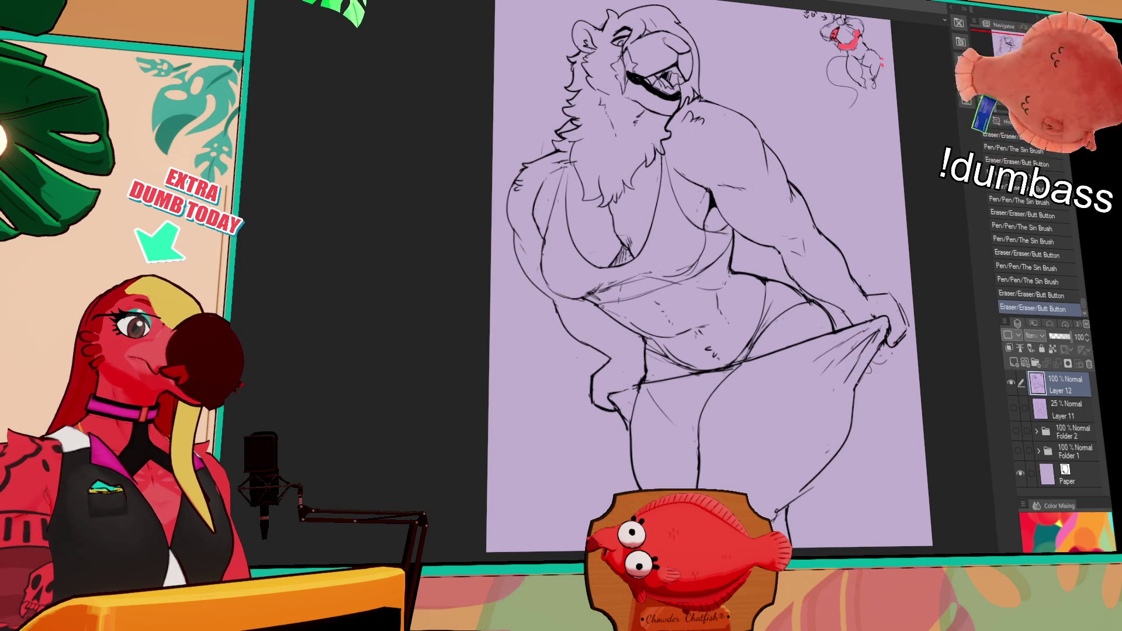
# Try a pen stroke near the left hand, then undo it after comparing.
pyautogui.moveTo(802, 296); pyautogui.dragTo(803, 298)
pyautogui.moveTo(636, 401)
pyautogui.mouseDown()
pyautogui.moveTo(667, 385)
pyautogui.moveTo(640, 406)
pyautogui.mouseUp()
pyautogui.hotkey('ctrl', 'z')
pyautogui.hotkey('ctrl', 'y')
pyautogui.hotkey('ctrl', 'z')
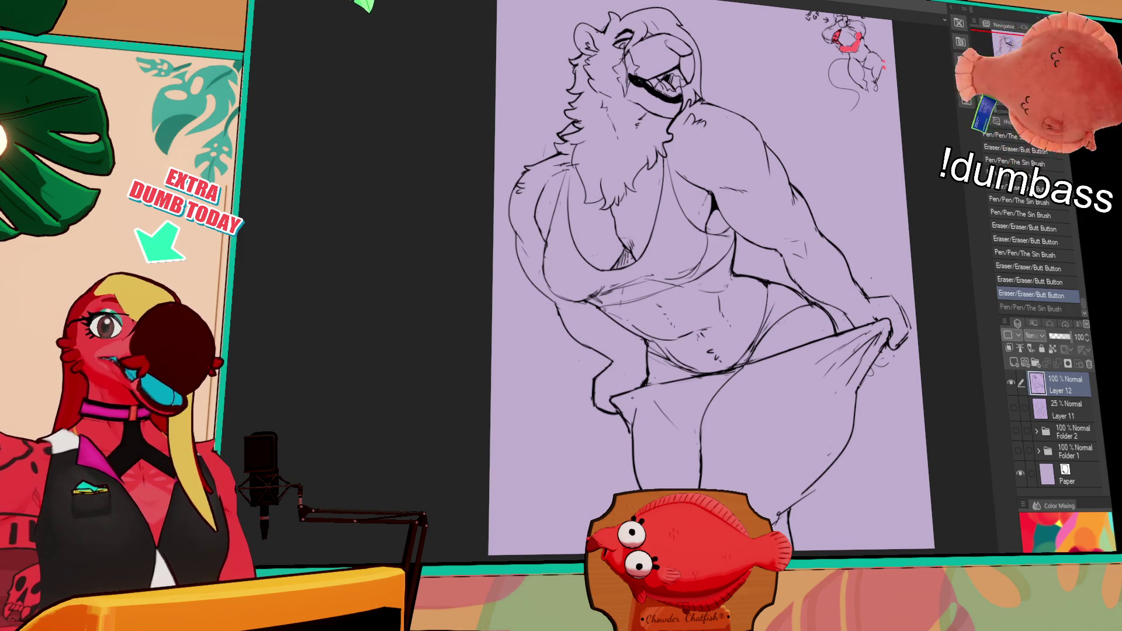
pyautogui.moveTo(780, 340); pyautogui.dragTo(777, 331)
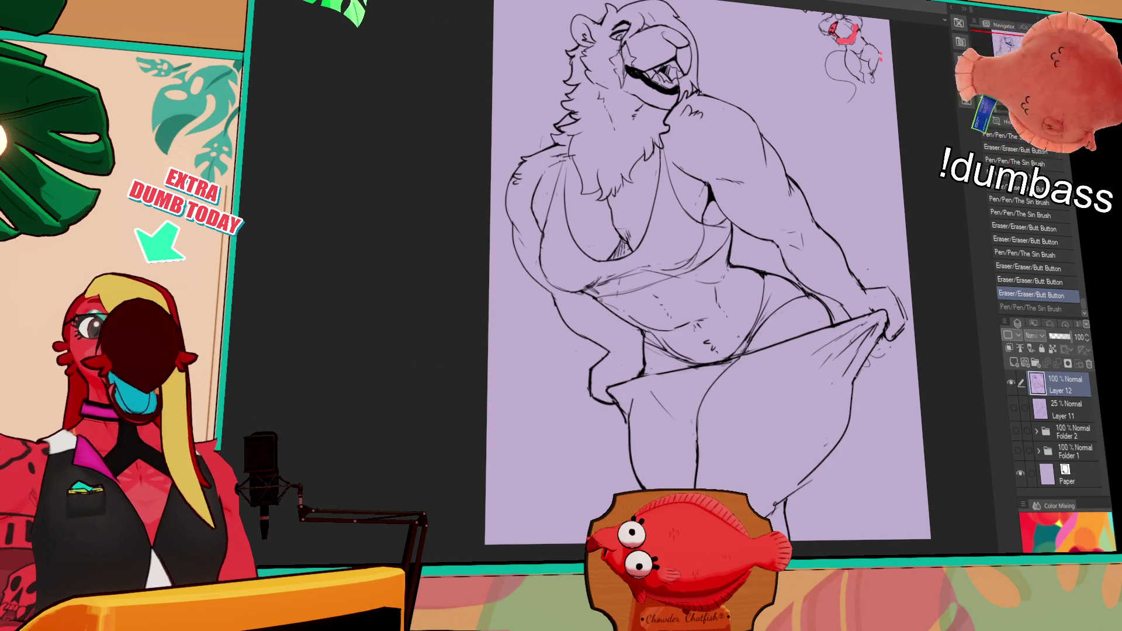
# Erase small marks near the hand and redraw the towel line at the waist.
pyautogui.moveTo(839, 359); pyautogui.dragTo(839, 351)
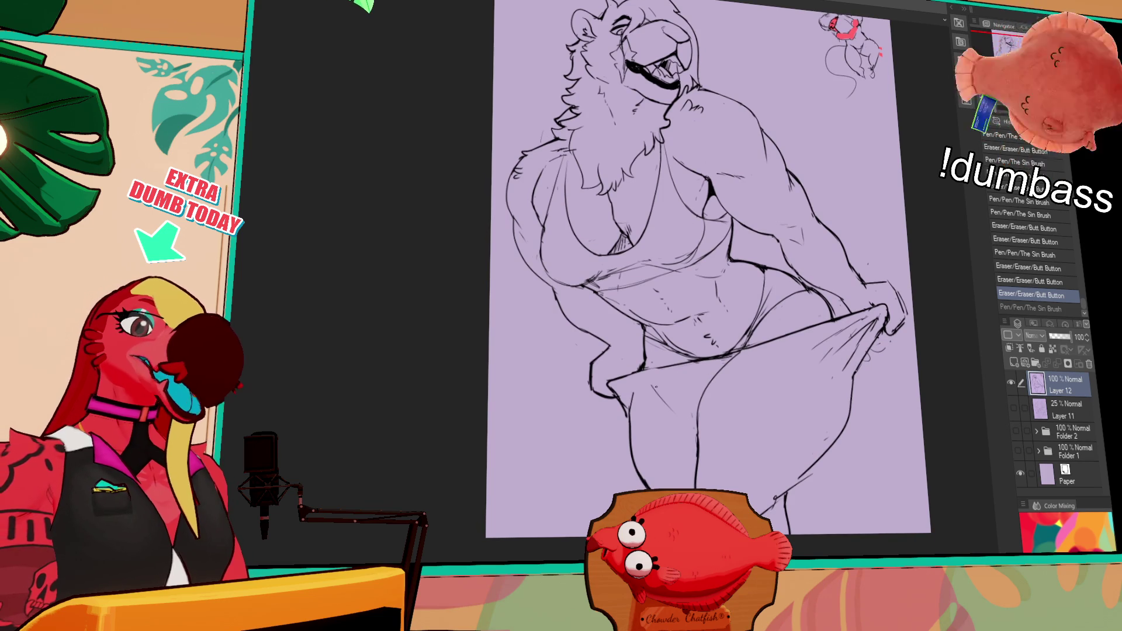
pyautogui.moveTo(631, 390); pyautogui.dragTo(619, 422)
pyautogui.moveTo(644, 358)
pyautogui.mouseDown()
pyautogui.moveTo(866, 310)
pyautogui.moveTo(822, 325)
pyautogui.moveTo(815, 342)
pyautogui.moveTo(871, 321)
pyautogui.moveTo(861, 344)
pyautogui.mouseUp()
pyautogui.hotkey('ctrl', 'z')
# Erase stray hatching and add small towel lines at the towel-gripping hand.
pyautogui.moveTo(885, 304); pyautogui.dragTo(869, 333)
pyautogui.moveTo(886, 295); pyautogui.dragTo(892, 307)
pyautogui.moveTo(887, 298); pyautogui.dragTo(912, 318)
pyautogui.moveTo(848, 359); pyautogui.dragTo(857, 377)
pyautogui.moveTo(845, 333); pyautogui.dragTo(860, 316)
pyautogui.hotkey('ctrl', 'z')
pyautogui.hotkey('ctrl', 'z')
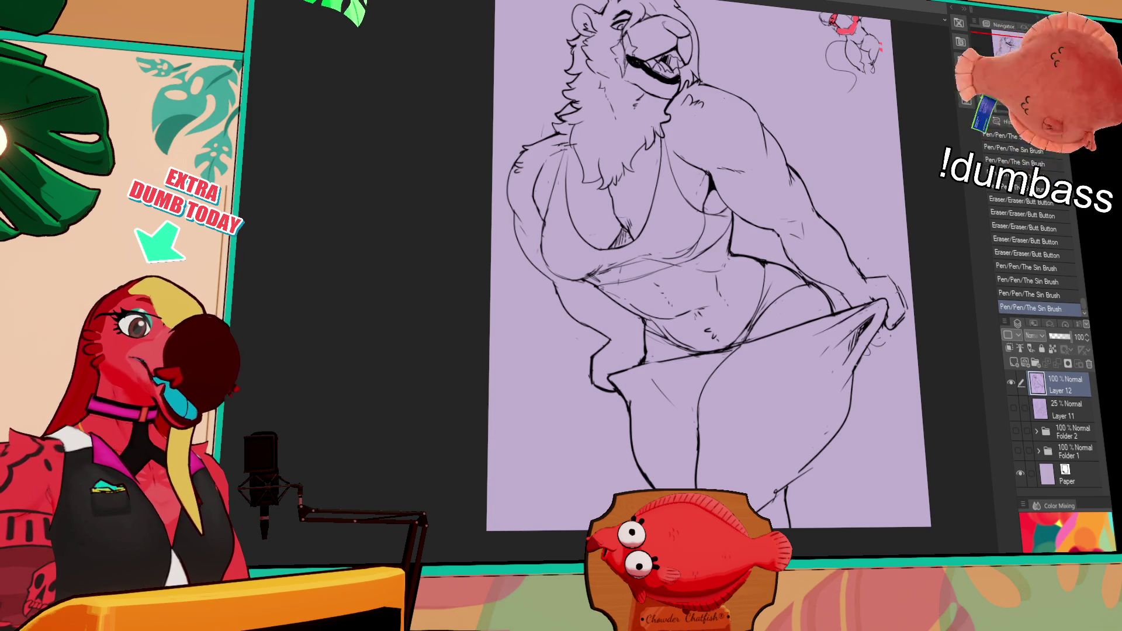
pyautogui.hotkey('ctrl', 'y')
pyautogui.hotkey('ctrl', 'y')
pyautogui.moveTo(848, 324)
pyautogui.mouseDown()
pyautogui.moveTo(883, 297)
pyautogui.moveTo(887, 324)
pyautogui.mouseUp()
pyautogui.moveTo(826, 343); pyautogui.dragTo(804, 318)
# Add a couple of small pen strokes to the line art.
pyautogui.moveTo(670, 375); pyautogui.dragTo(646, 372)
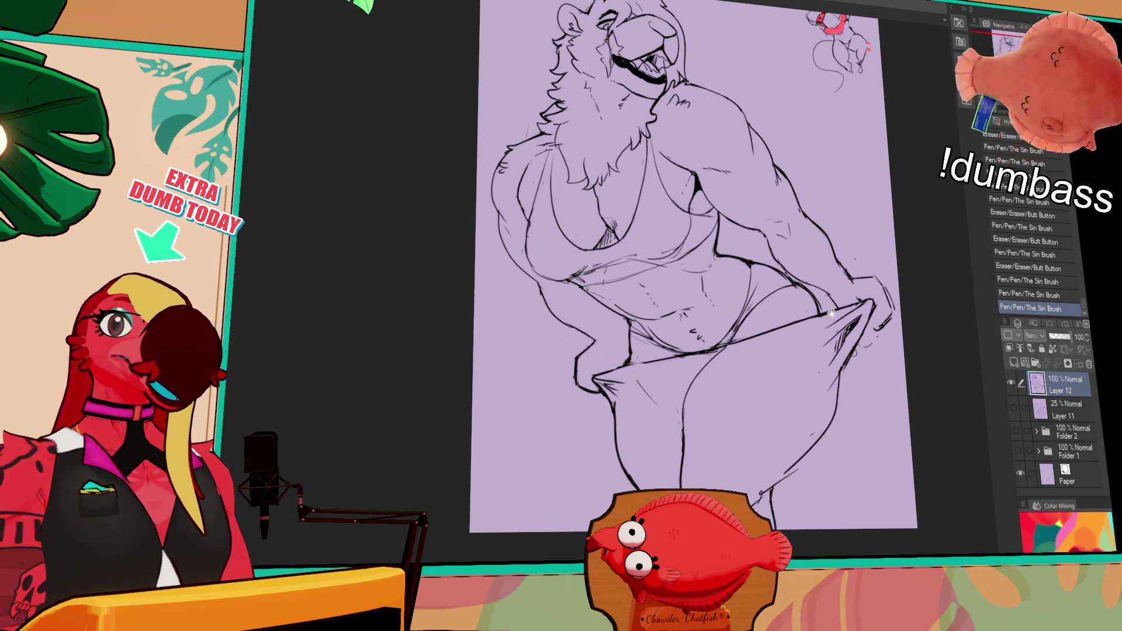
pyautogui.moveTo(831, 313); pyautogui.dragTo(824, 319)
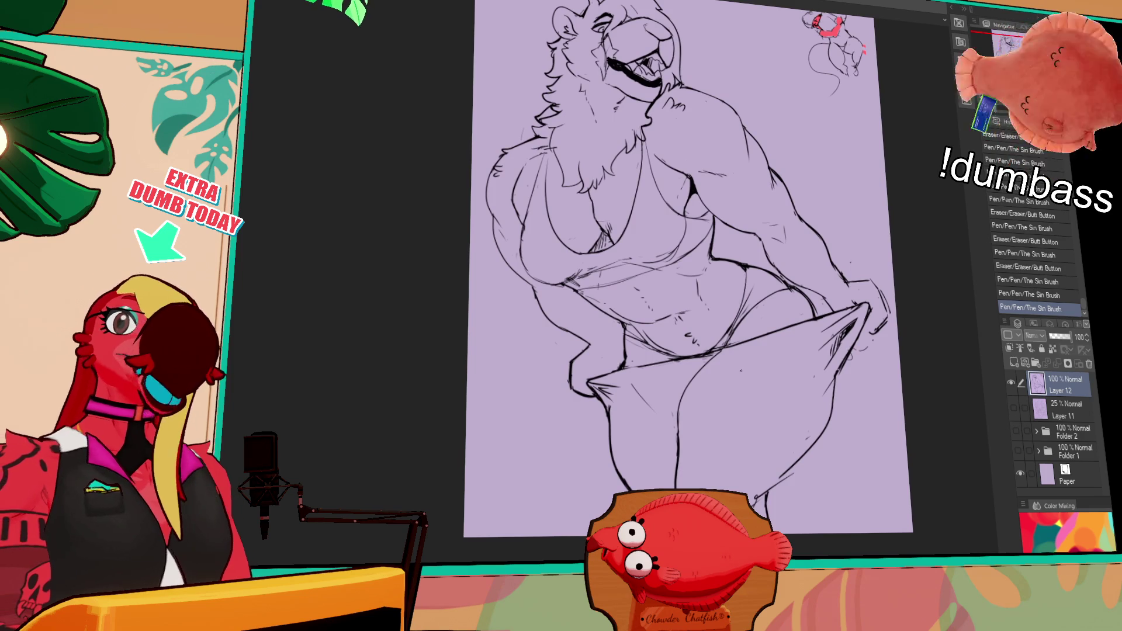
pyautogui.moveTo(754, 351); pyautogui.dragTo(765, 347)
pyautogui.moveTo(607, 362); pyautogui.dragTo(610, 363)
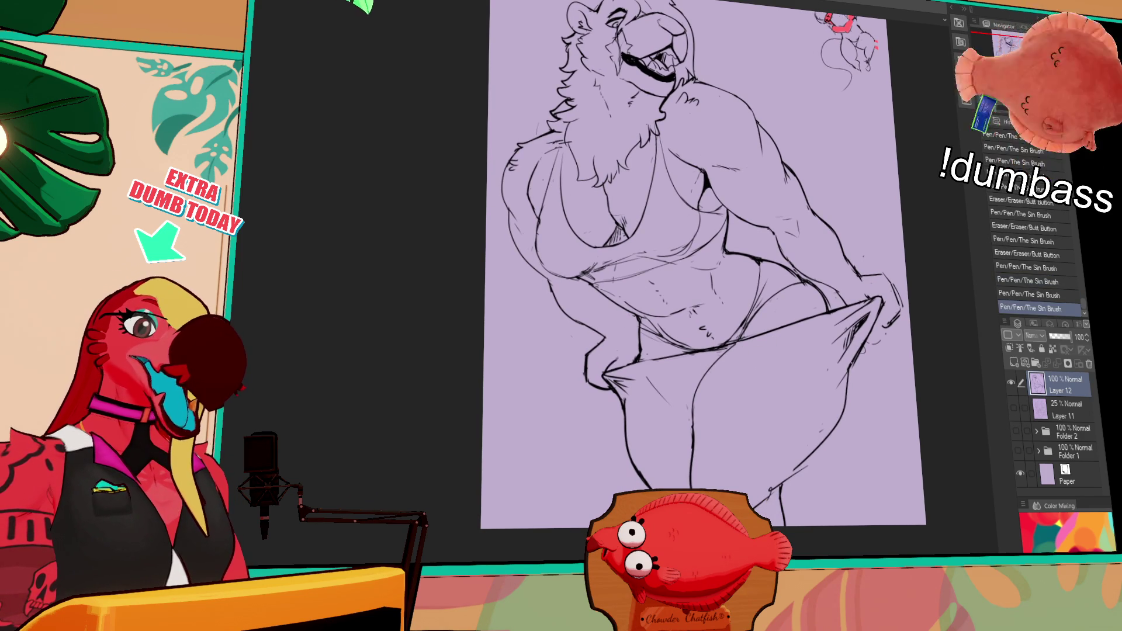
pyautogui.moveTo(607, 362)
pyautogui.mouseDown()
pyautogui.moveTo(648, 348)
pyautogui.moveTo(620, 344)
pyautogui.moveTo(595, 299)
pyautogui.moveTo(553, 289)
pyautogui.moveTo(592, 318)
pyautogui.mouseUp()
# Redraw the pen lines around the waist and towel, undoing a misplaced stroke.
pyautogui.moveTo(550, 280); pyautogui.dragTo(606, 331)
pyautogui.moveTo(605, 331); pyautogui.dragTo(602, 333)
pyautogui.hotkey('ctrl', 'z')
pyautogui.moveTo(702, 263); pyautogui.dragTo(710, 291)
pyautogui.moveTo(702, 359); pyautogui.dragTo(707, 368)
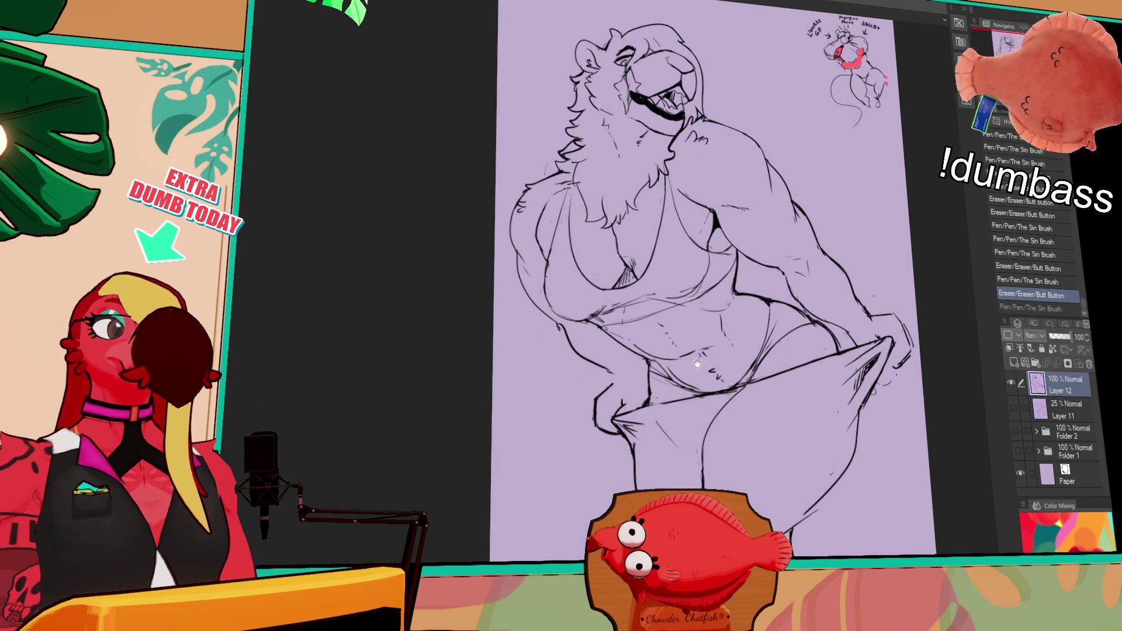
pyautogui.moveTo(613, 373); pyautogui.dragTo(619, 381)
# Flip the canvas horizontally with H to check the drawing and touch up small strokes.
pyautogui.moveTo(870, 302); pyautogui.dragTo(867, 290)
pyautogui.press('h')
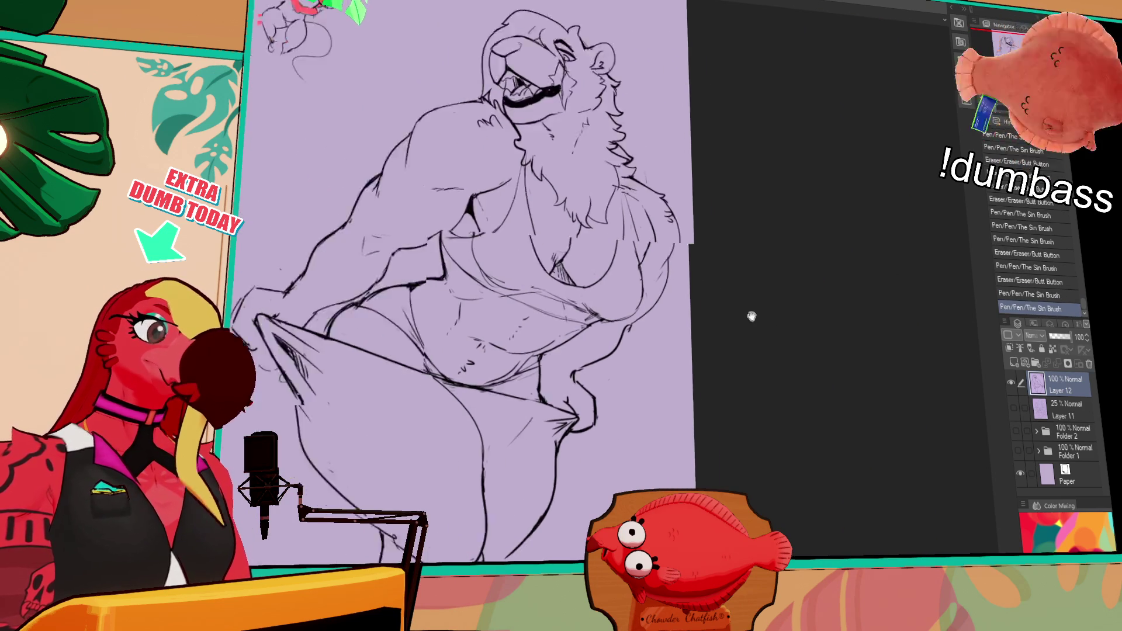
pyautogui.moveTo(831, 339); pyautogui.dragTo(823, 322)
pyautogui.moveTo(734, 340); pyautogui.dragTo(753, 296)
pyautogui.moveTo(644, 374); pyautogui.dragTo(643, 391)
pyautogui.moveTo(718, 335); pyautogui.dragTo(809, 324)
# Erase small marks and redraw short strokes on the figure.
pyautogui.moveTo(542, 302)
pyautogui.mouseDown()
pyautogui.moveTo(543, 290)
pyautogui.moveTo(532, 307)
pyautogui.mouseUp()
pyautogui.moveTo(526, 275)
pyautogui.mouseDown()
pyautogui.moveTo(555, 315)
pyautogui.moveTo(553, 290)
pyautogui.moveTo(532, 309)
pyautogui.mouseUp()
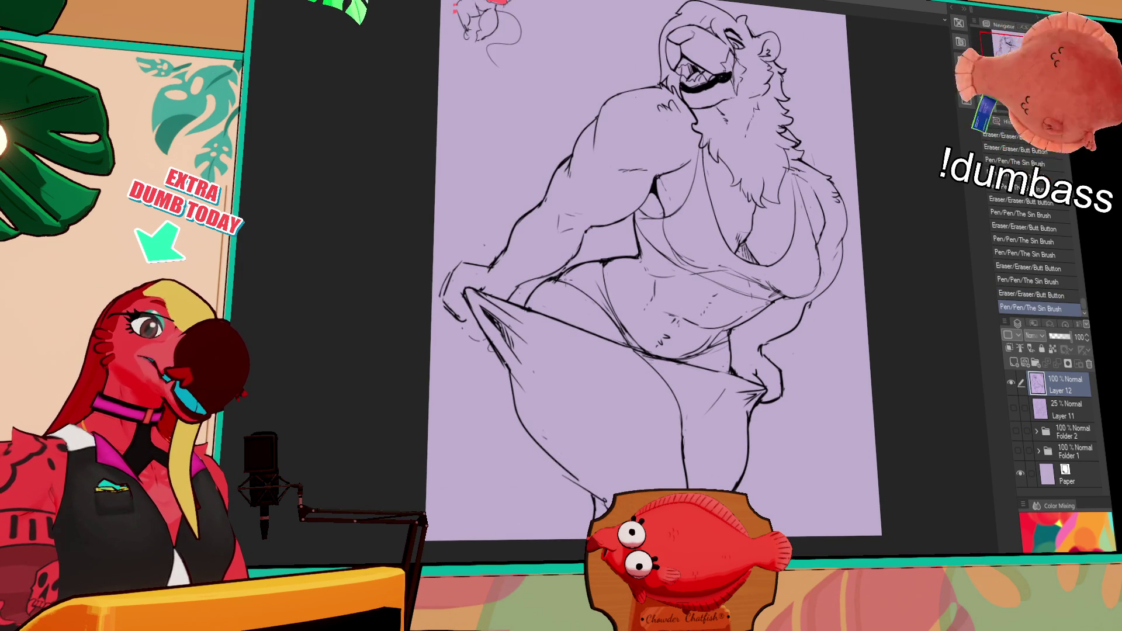
pyautogui.moveTo(820, 240); pyautogui.dragTo(850, 289)
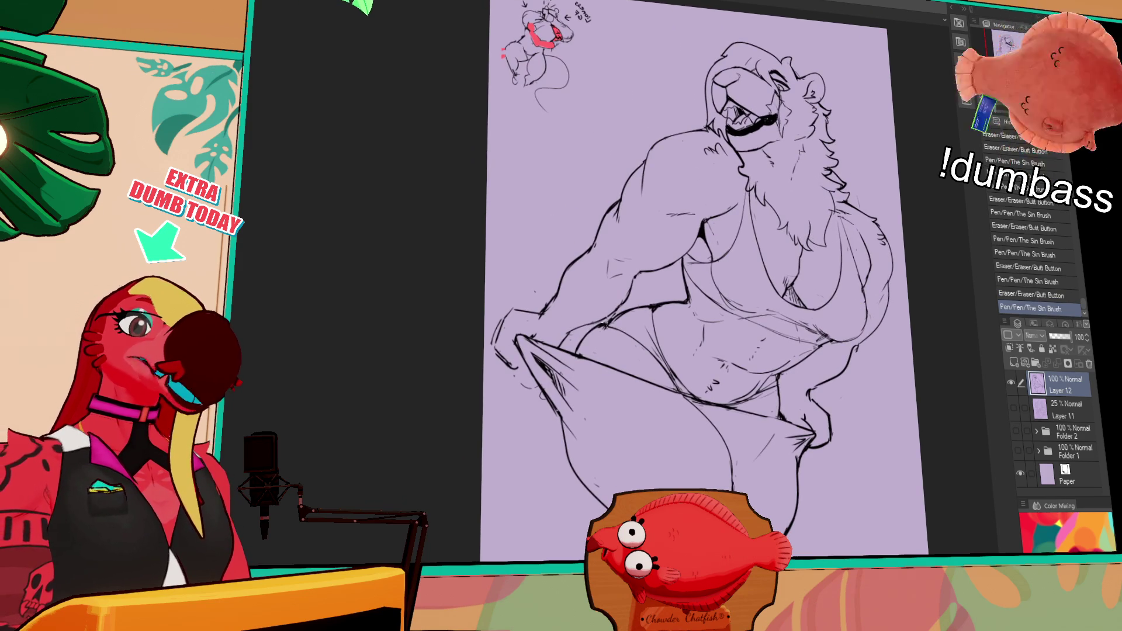
pyautogui.moveTo(602, 330); pyautogui.dragTo(587, 337)
pyautogui.moveTo(585, 336); pyautogui.dragTo(608, 327)
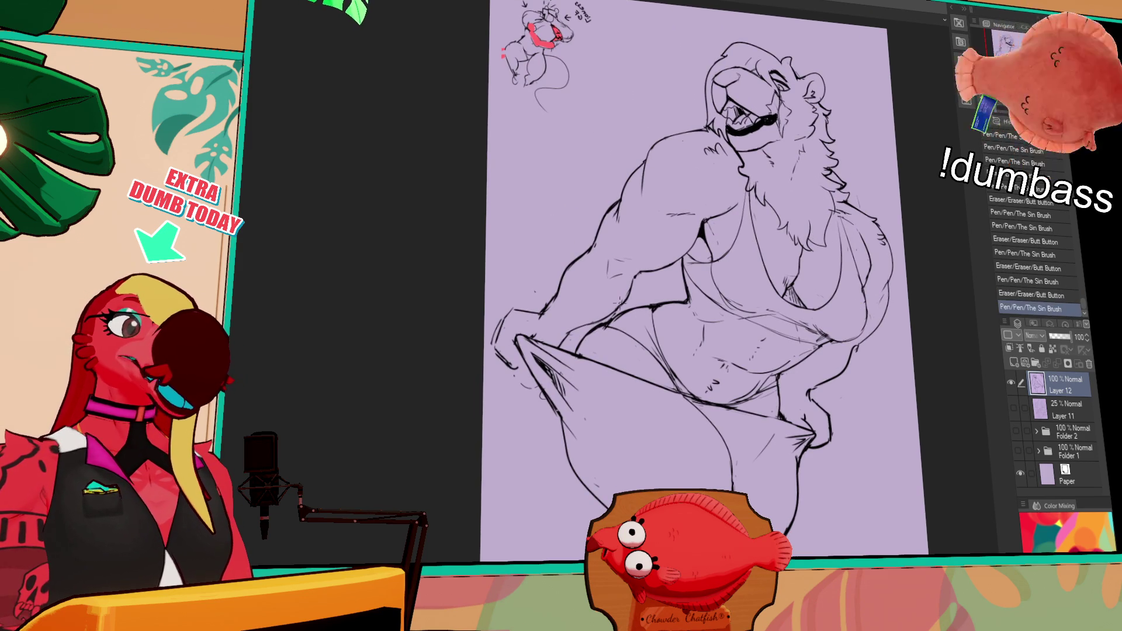
pyautogui.moveTo(725, 251)
pyautogui.mouseDown()
pyautogui.moveTo(732, 273)
pyautogui.moveTo(704, 284)
pyautogui.moveTo(705, 268)
pyautogui.moveTo(695, 284)
pyautogui.moveTo(713, 296)
pyautogui.moveTo(633, 316)
pyautogui.mouseUp()
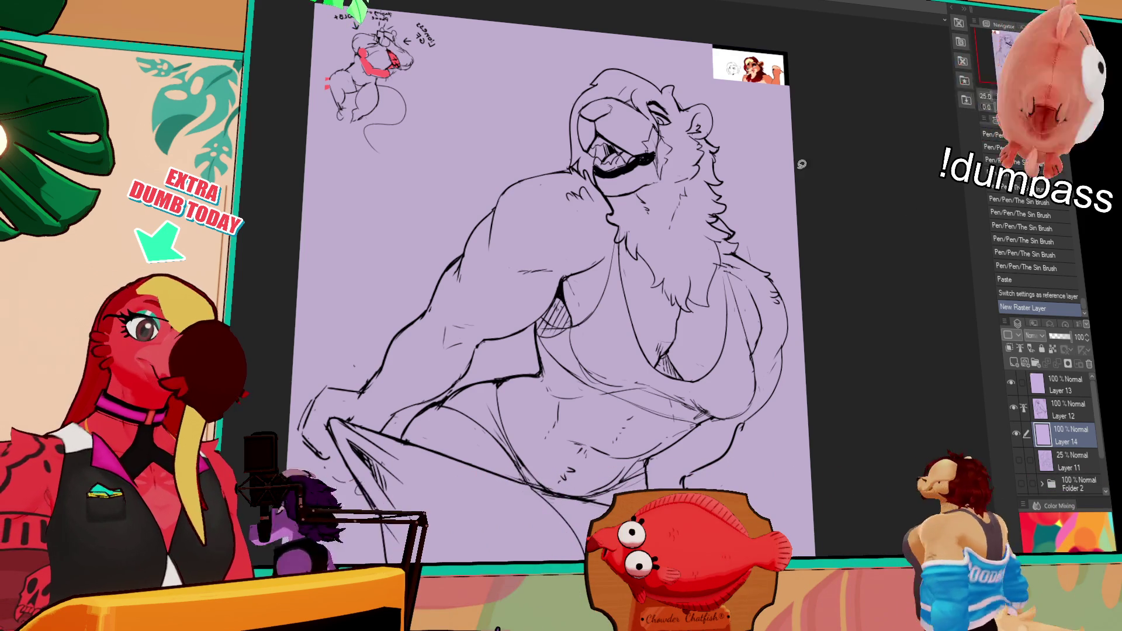
# Switch to Layer 12 and erase stray lines near the bottom of the figure.
pyautogui.scroll(-5, 585, 281)
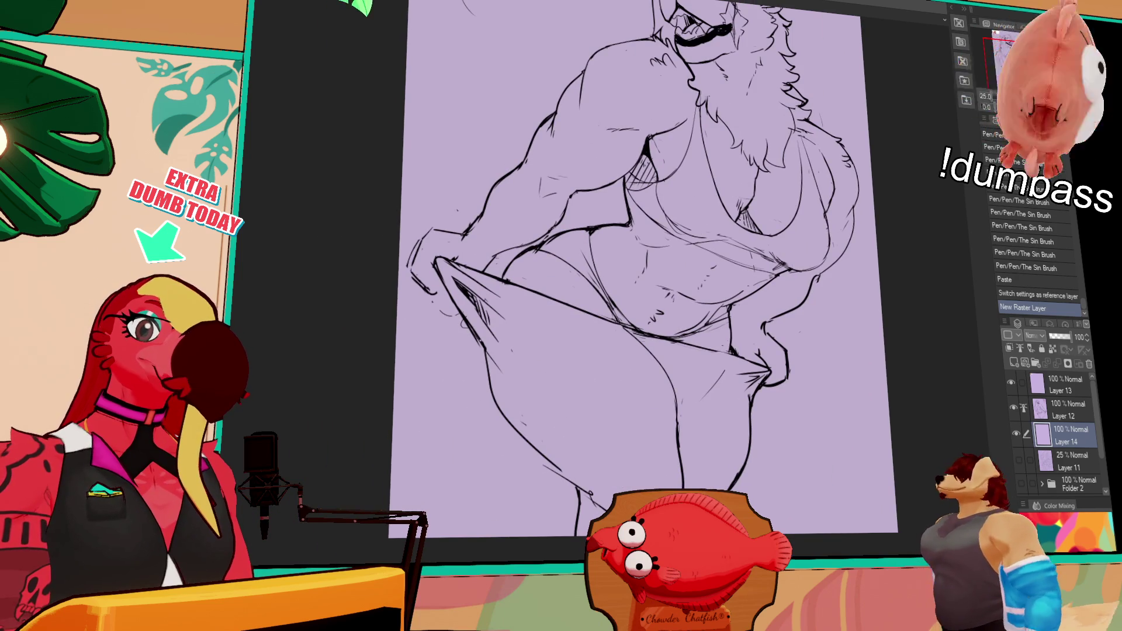
pyautogui.click(1057, 409)
pyautogui.moveTo(574, 485)
pyautogui.mouseDown()
pyautogui.moveTo(592, 504)
pyautogui.moveTo(618, 500)
pyautogui.mouseUp()
pyautogui.moveTo(543, 452); pyautogui.dragTo(572, 483)
pyautogui.hotkey('ctrl', 'z')
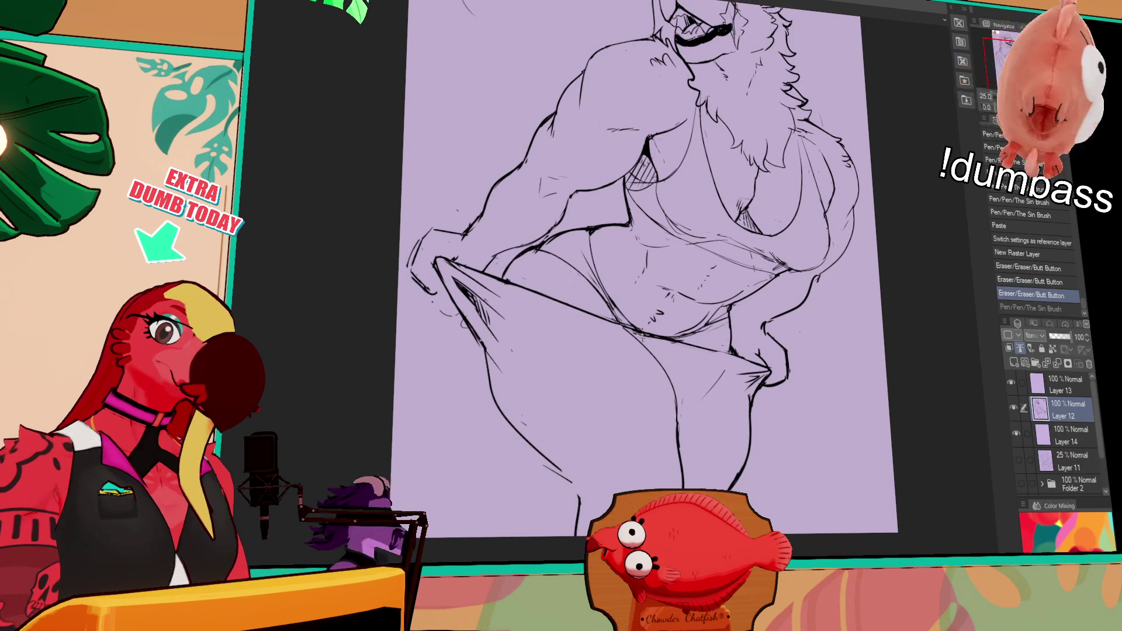
pyautogui.hotkey('ctrl', 'y')
# Sketch small strokes by the towel and light lower-leg lines, erasing unwanted marks.
pyautogui.moveTo(652, 349); pyautogui.dragTo(667, 365)
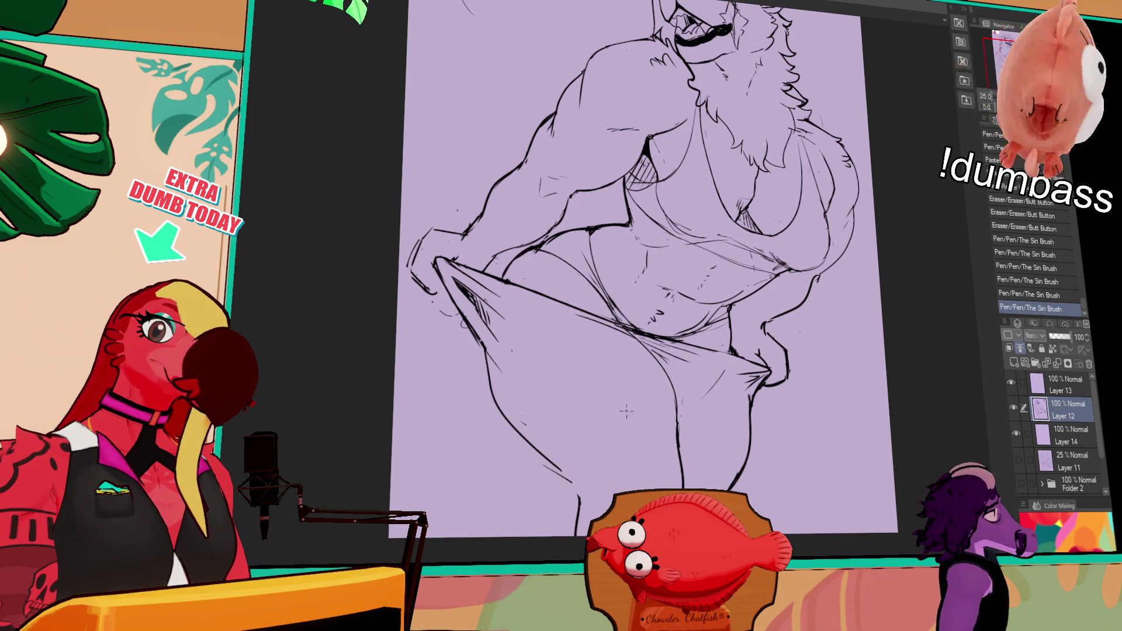
pyautogui.moveTo(549, 471)
pyautogui.mouseDown()
pyautogui.moveTo(582, 500)
pyautogui.moveTo(595, 496)
pyautogui.mouseUp()
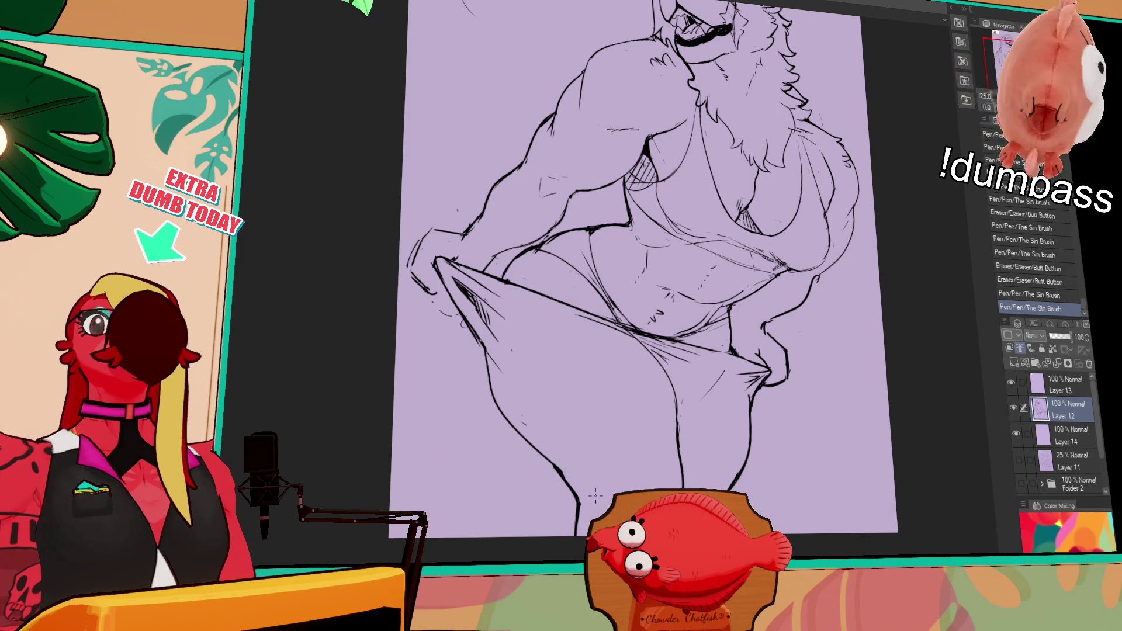
pyautogui.moveTo(672, 398); pyautogui.dragTo(681, 403)
pyautogui.hotkey('ctrl', 'z')
pyautogui.moveTo(555, 436); pyautogui.dragTo(587, 437)
pyautogui.moveTo(620, 389); pyautogui.dragTo(652, 418)
pyautogui.press('e')
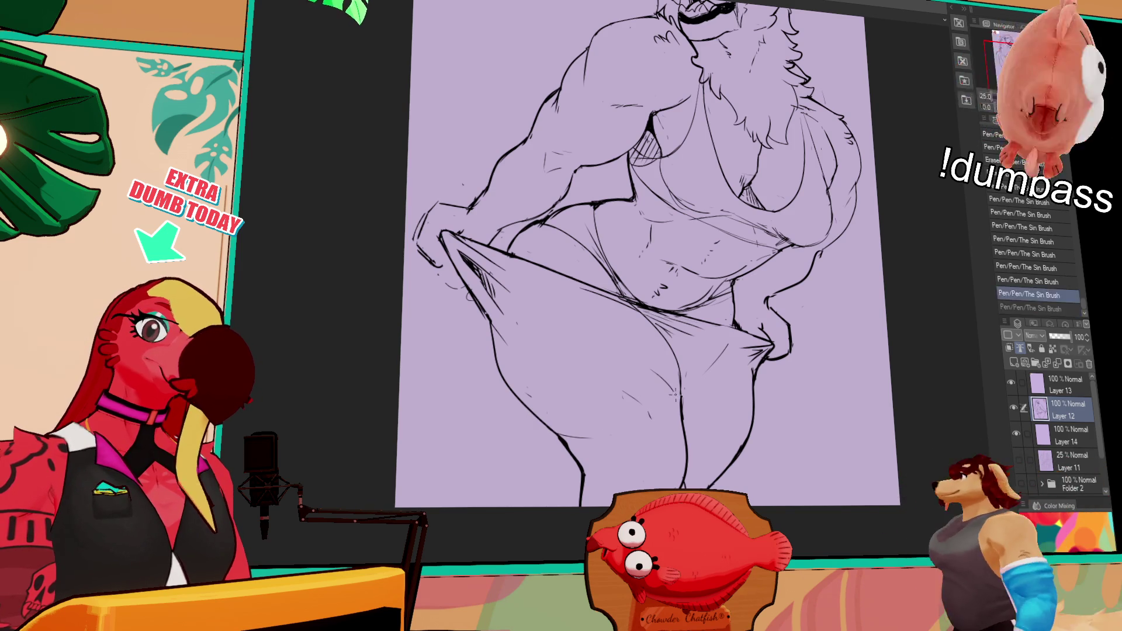
pyautogui.moveTo(655, 315); pyautogui.dragTo(672, 325)
pyautogui.scroll(1, 643, 263)
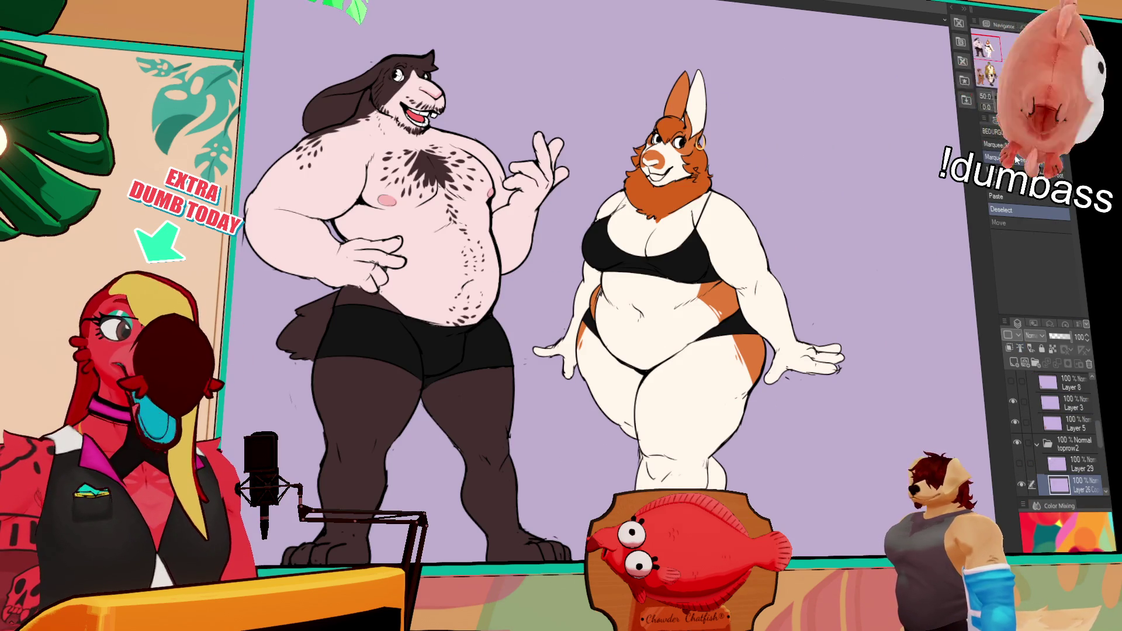
# Hide the two characters' layers and show the TOP ROW 1 characters.
pyautogui.click(1020, 446)
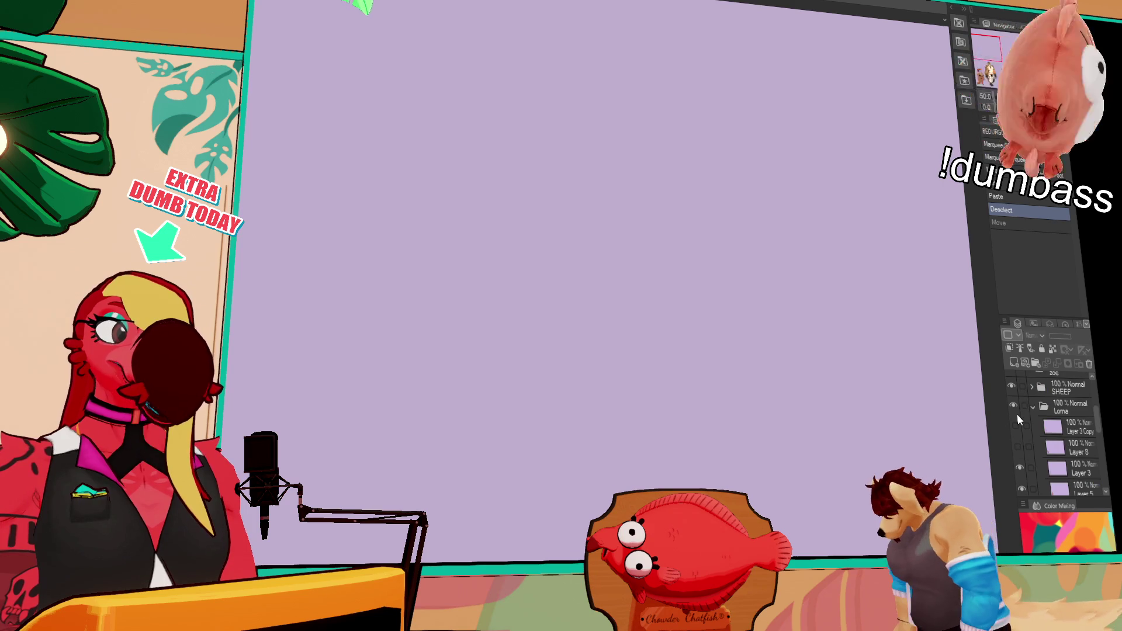
pyautogui.scroll(3, 1023, 415)
pyautogui.scroll(-5, 1024, 426)
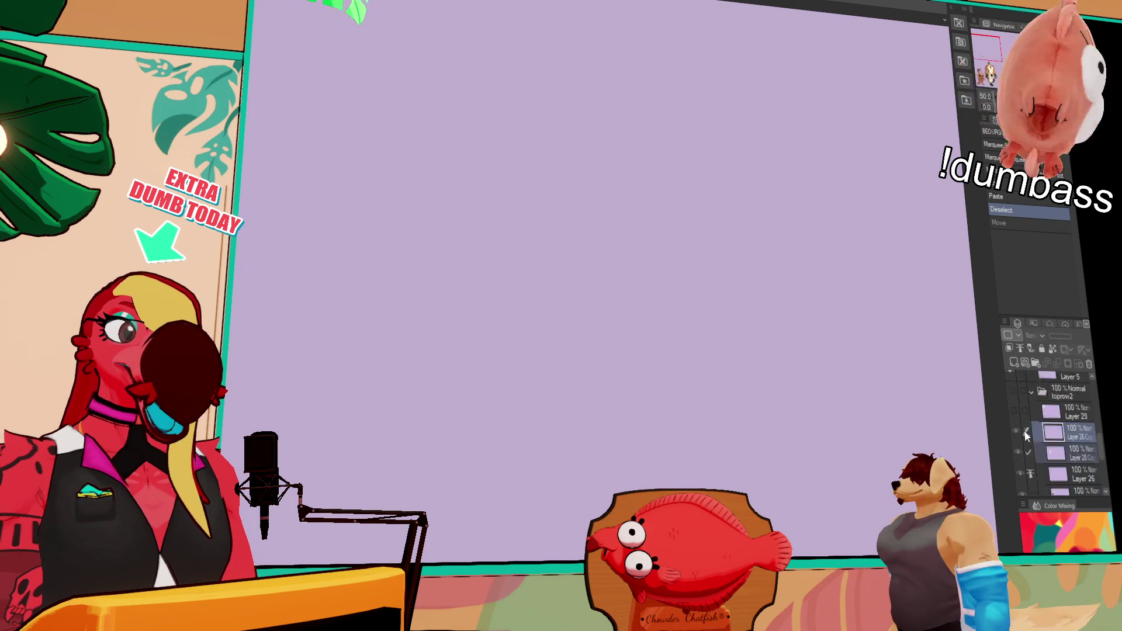
pyautogui.click(1014, 416)
# Pan across the spotted and red characters, then switch to the lion lineart document.
pyautogui.moveTo(993, 357)
pyautogui.mouseDown()
pyautogui.moveTo(415, 342)
pyautogui.moveTo(703, 341)
pyautogui.moveTo(600, 344)
pyautogui.moveTo(459, 383)
pyautogui.moveTo(277, 385)
pyautogui.mouseUp()
pyautogui.moveTo(942, 438)
pyautogui.mouseDown()
pyautogui.moveTo(539, 372)
pyautogui.moveTo(487, 303)
pyautogui.mouseUp()
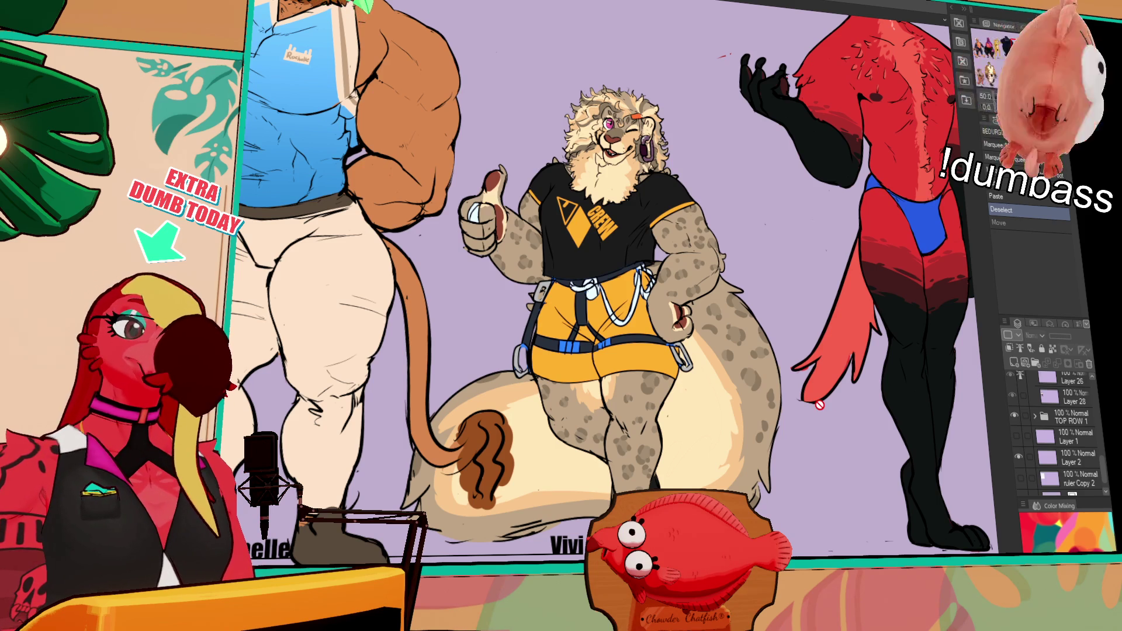
pyautogui.moveTo(636, 314); pyautogui.dragTo(402, 378)
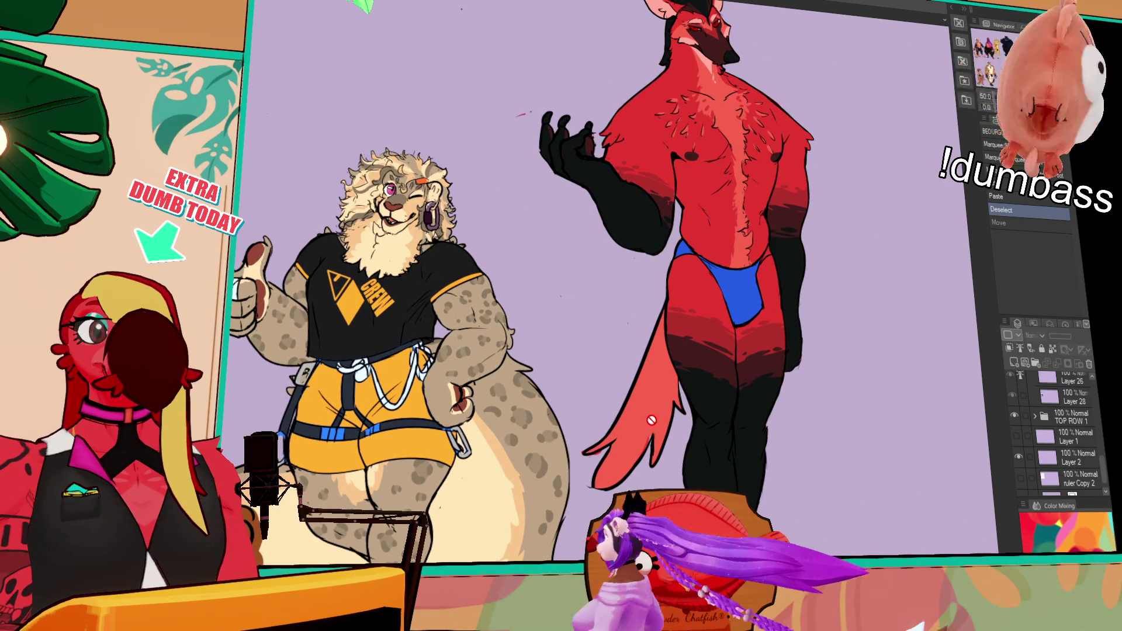
pyautogui.moveTo(681, 357)
pyautogui.mouseDown()
pyautogui.moveTo(725, 345)
pyautogui.moveTo(456, 113)
pyautogui.moveTo(582, 253)
pyautogui.moveTo(738, 265)
pyautogui.mouseUp()
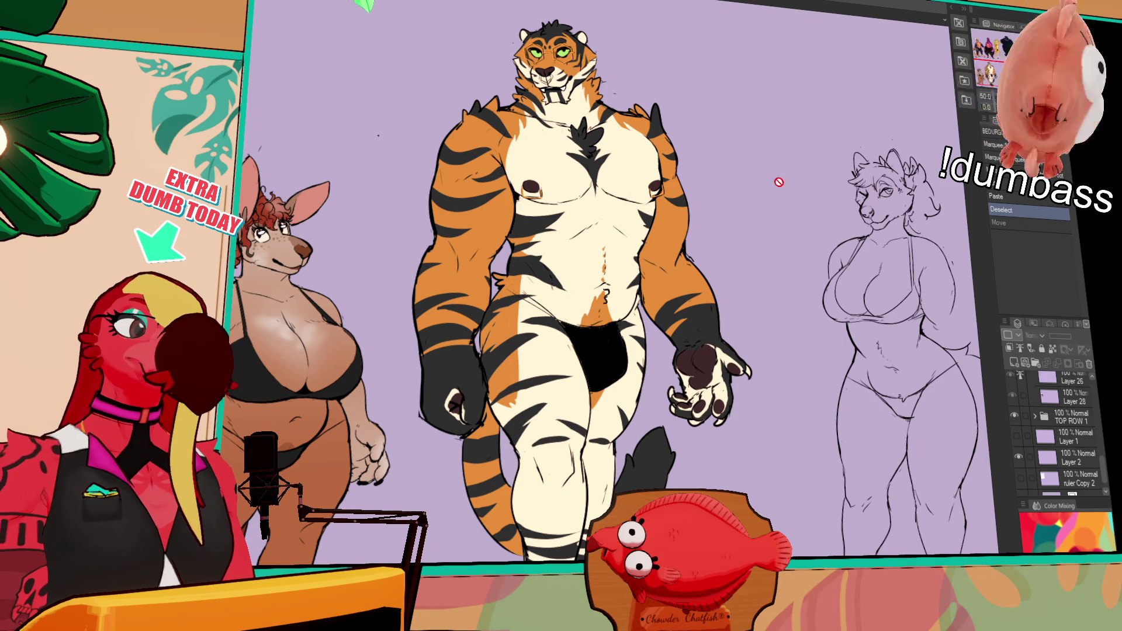
pyautogui.hotkey('ctrl', 'Tab')
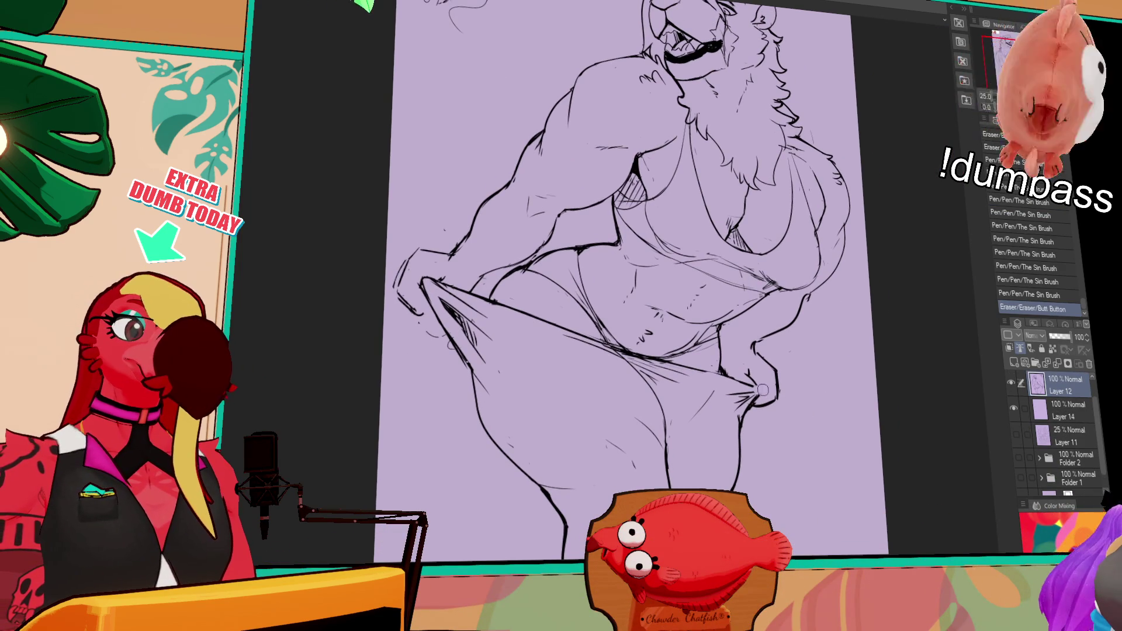
# Touch up the lineart by the hand on the thigh and around the mouth and chin.
pyautogui.moveTo(753, 393); pyautogui.dragTo(759, 387)
pyautogui.moveTo(805, 349)
pyautogui.mouseDown()
pyautogui.moveTo(804, 430)
pyautogui.moveTo(827, 430)
pyautogui.mouseUp()
pyautogui.moveTo(704, 157); pyautogui.dragTo(742, 161)
pyautogui.moveTo(790, 76); pyautogui.dragTo(783, 113)
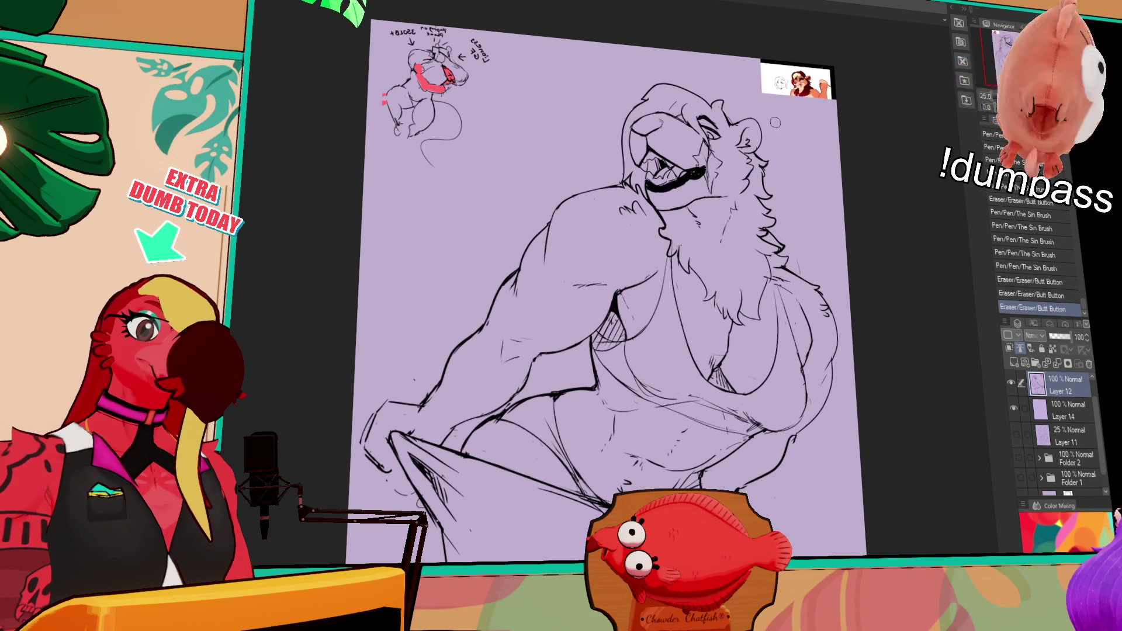
pyautogui.moveTo(754, 163); pyautogui.dragTo(765, 174)
pyautogui.moveTo(811, 112); pyautogui.dragTo(806, 164)
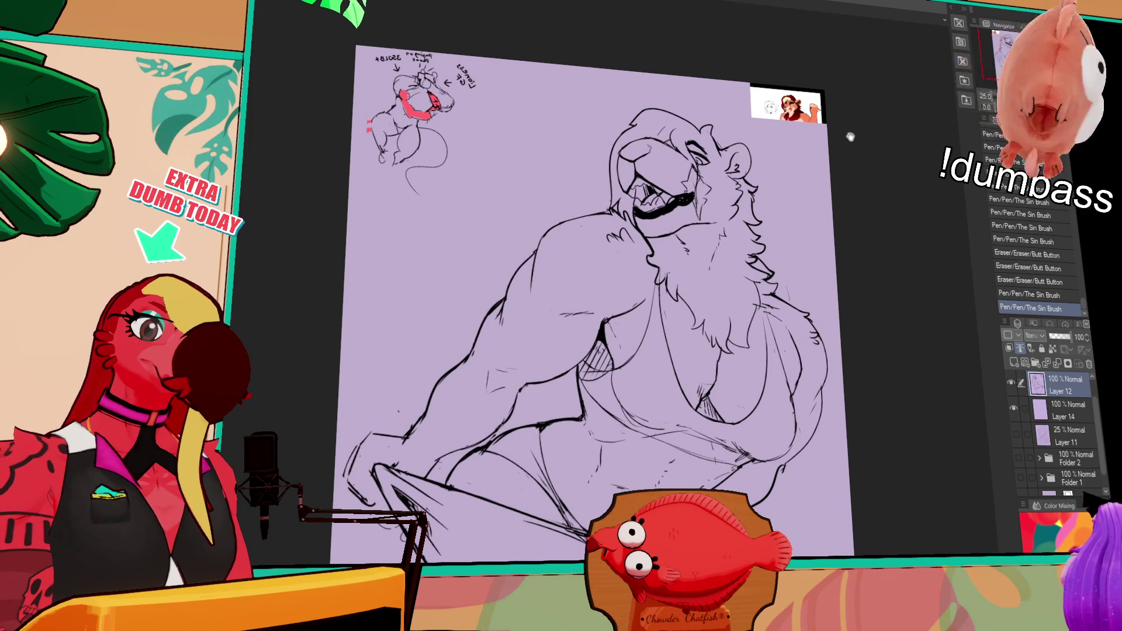
pyautogui.moveTo(837, 148)
pyautogui.mouseDown()
pyautogui.moveTo(832, 72)
pyautogui.moveTo(808, 119)
pyautogui.mouseUp()
# On Layer 14 with the canvas mirrored, lasso-fill the lion's body orange.
pyautogui.click(1061, 410)
pyautogui.press('h')
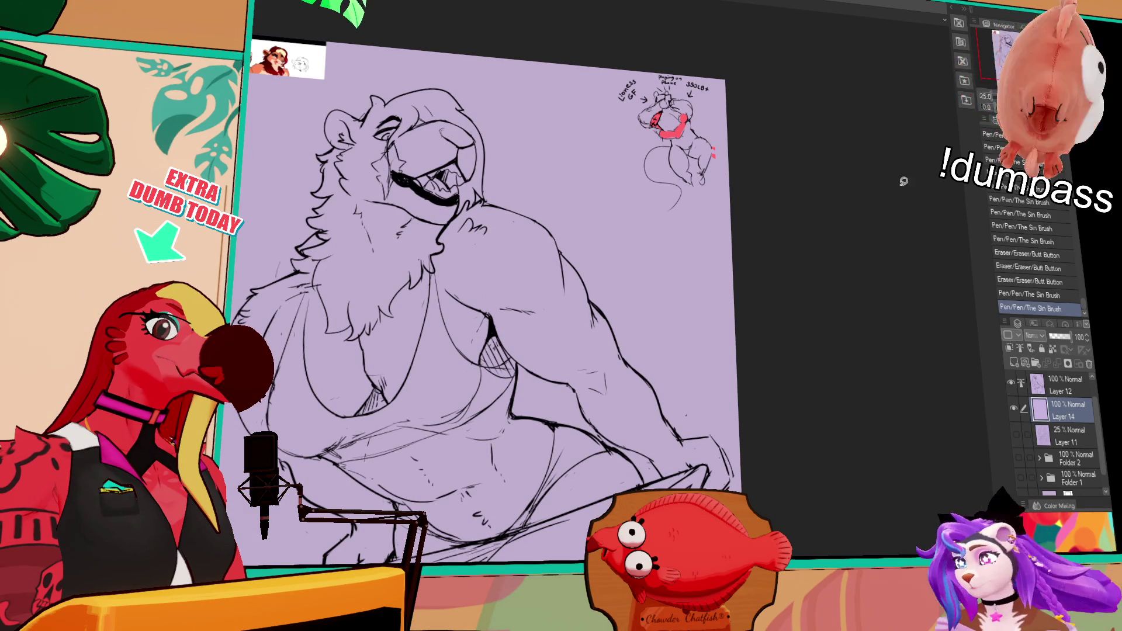
pyautogui.click(1046, 384)
pyautogui.click(1064, 410)
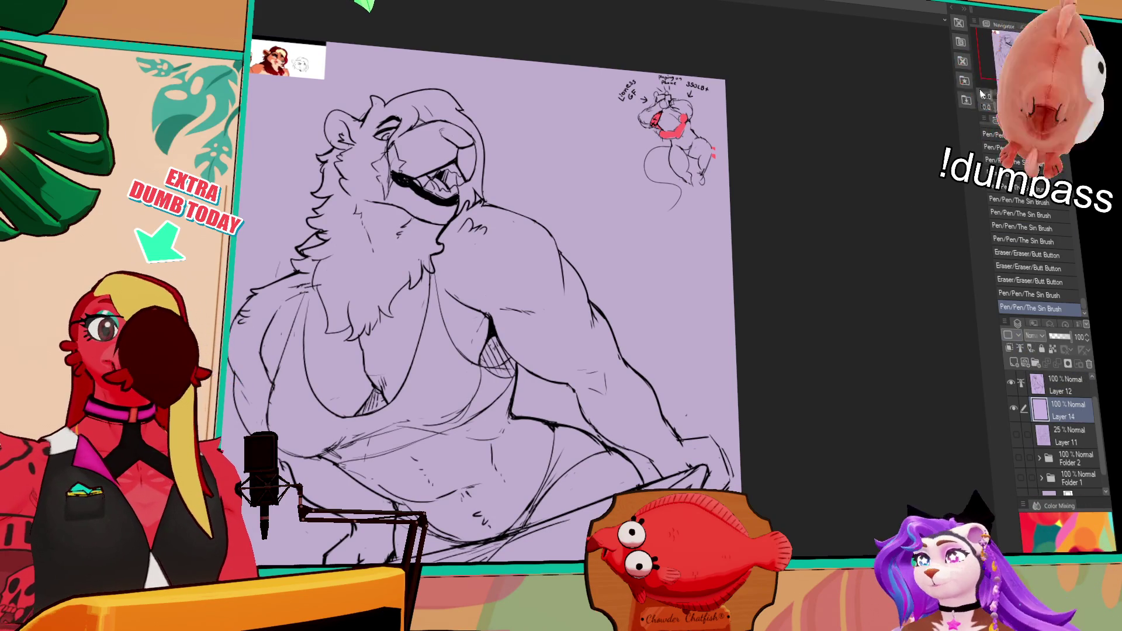
pyautogui.hotkey('ctrl', '-')
pyautogui.hotkey('ctrl', '-')
pyautogui.moveTo(637, 248)
pyautogui.mouseDown()
pyautogui.moveTo(513, 466)
pyautogui.moveTo(396, 200)
pyautogui.moveTo(456, 117)
pyautogui.moveTo(577, 161)
pyautogui.moveTo(726, 246)
pyautogui.moveTo(730, 262)
pyautogui.mouseUp()
# Auto-select the orange area between the lion's arm and torso.
pyautogui.press('w')
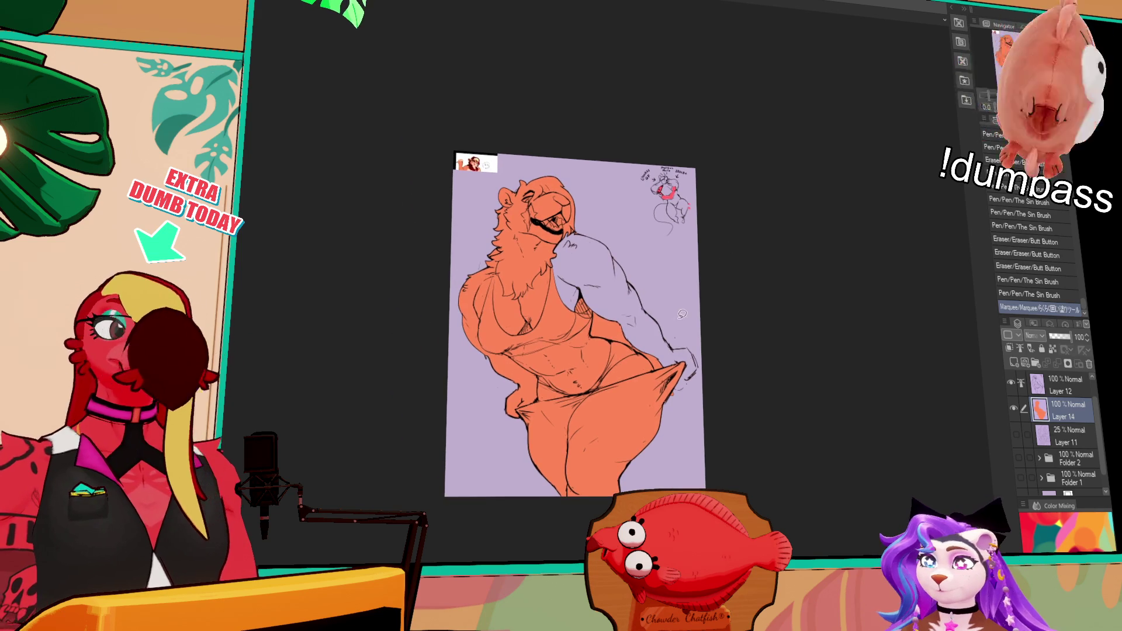
pyautogui.click(614, 331)
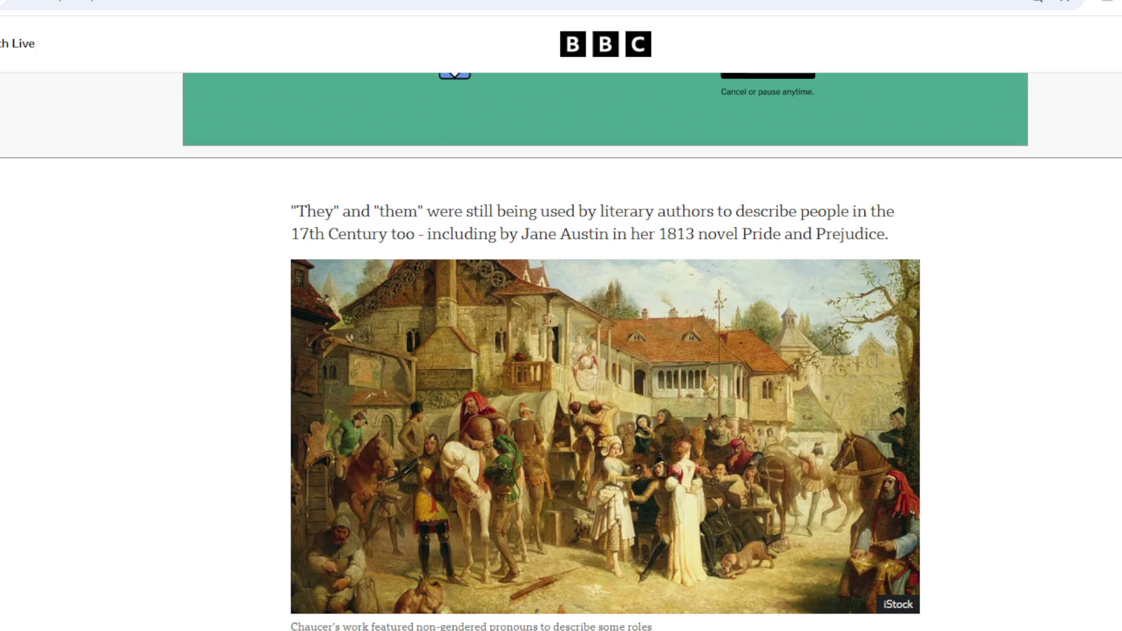
pyautogui.scroll(-4, 562, 351)
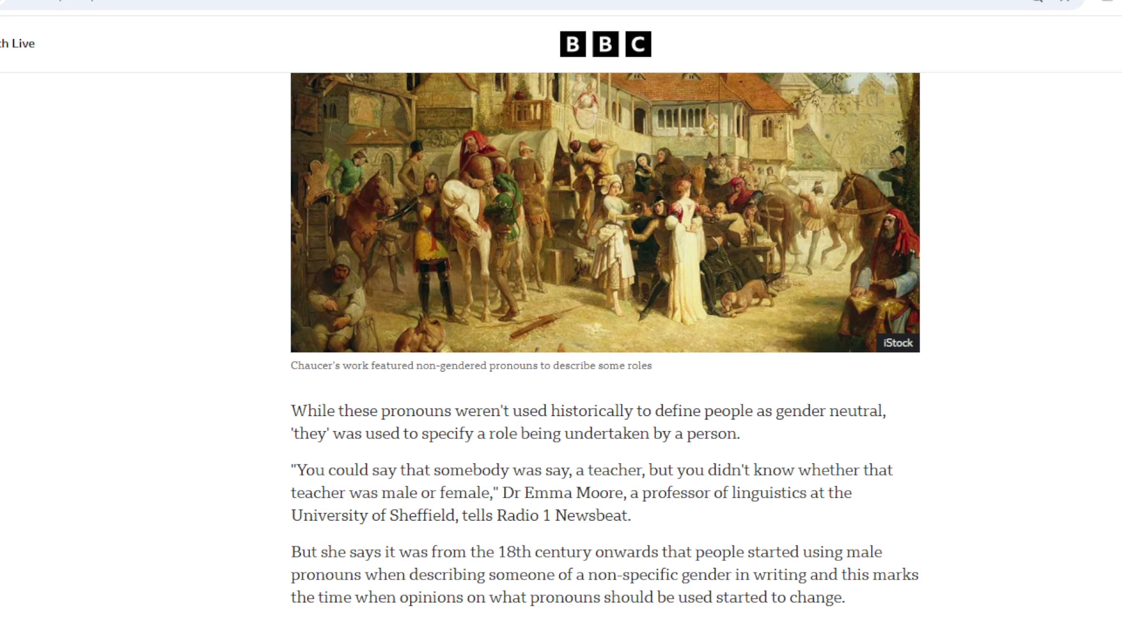
pyautogui.scroll(-3, 605, 350)
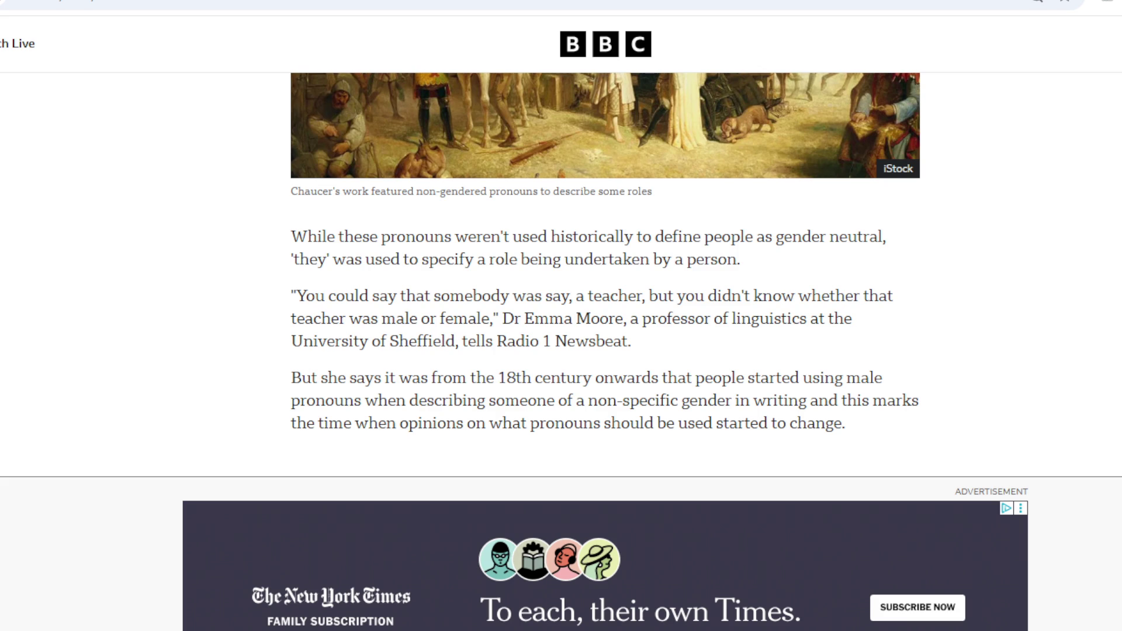
pyautogui.scroll(-6, 561, 351)
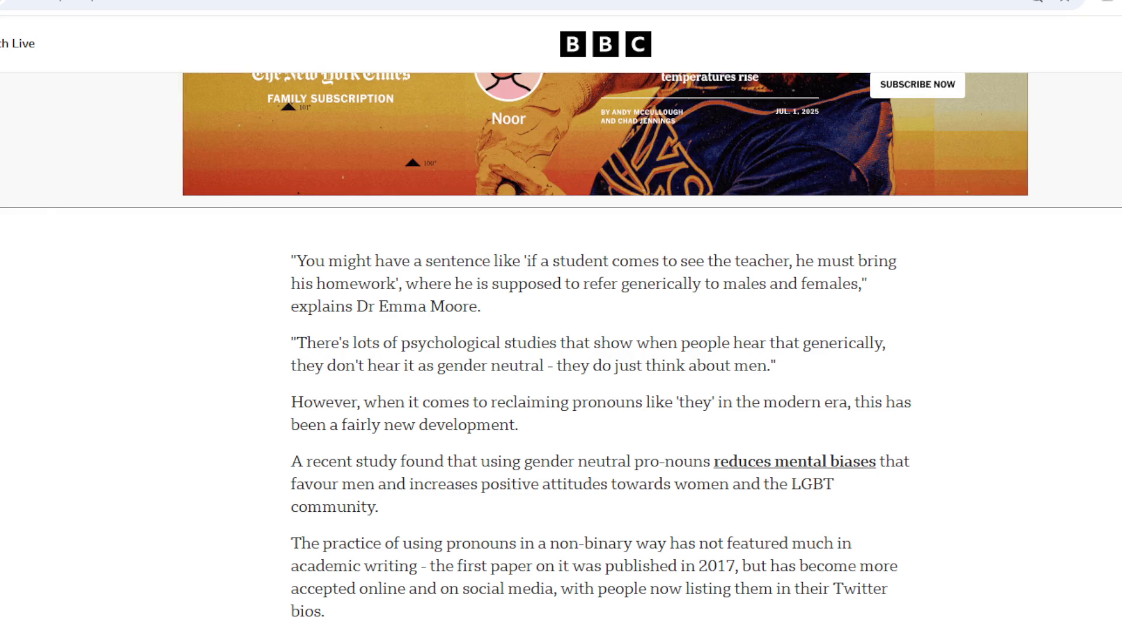
pyautogui.scroll(-1, 561, 351)
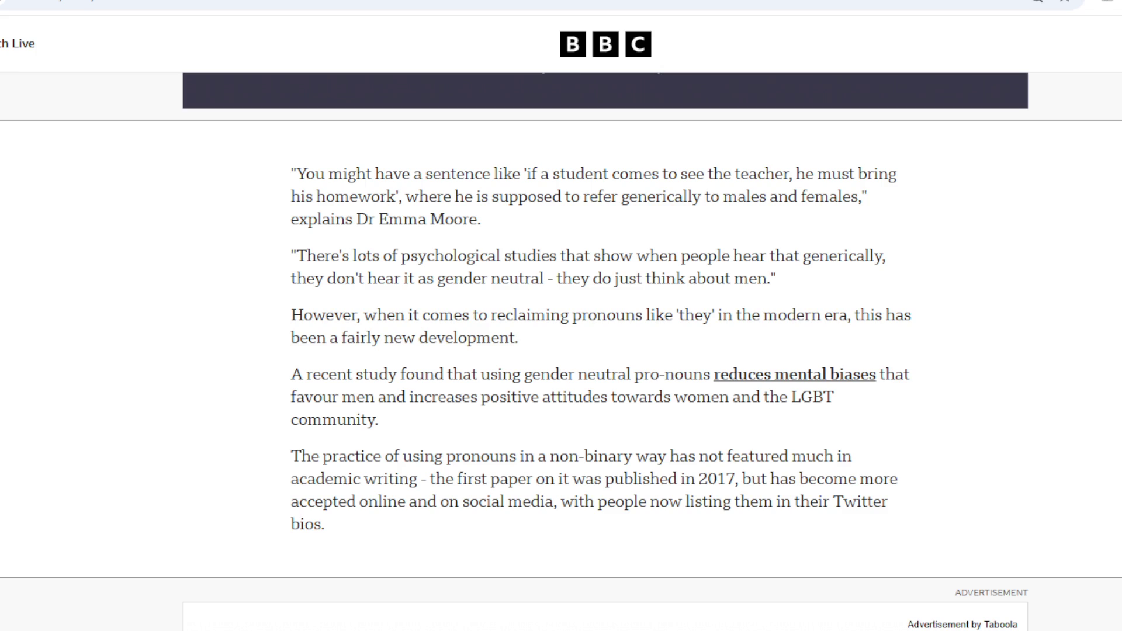
pyautogui.scroll(-6, 561, 351)
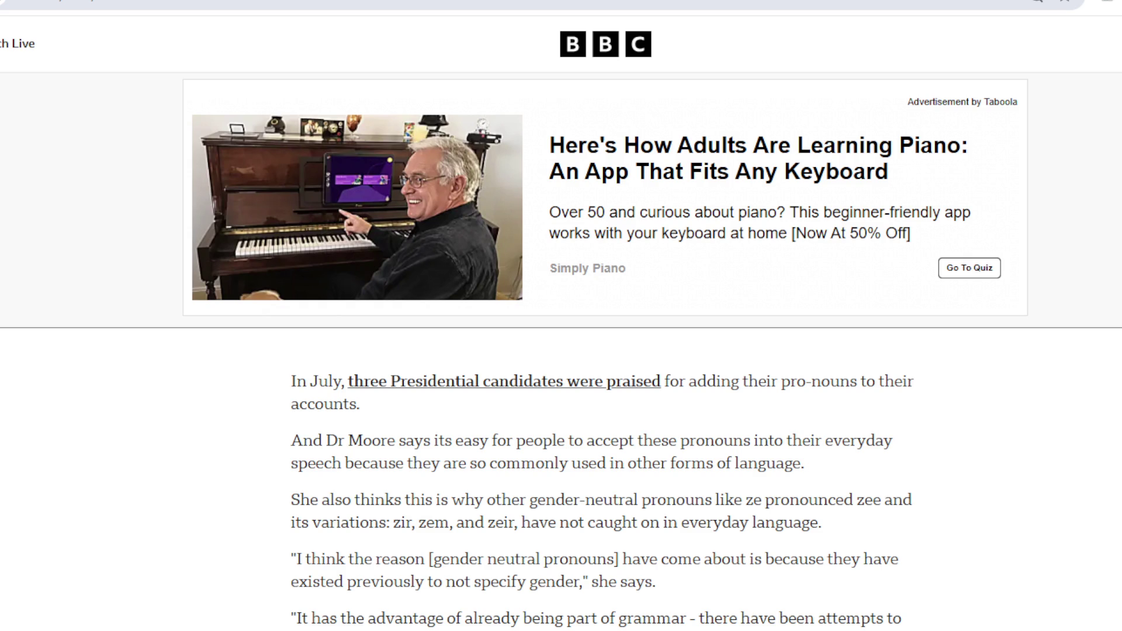
pyautogui.hotkey('ctrl', 'l')
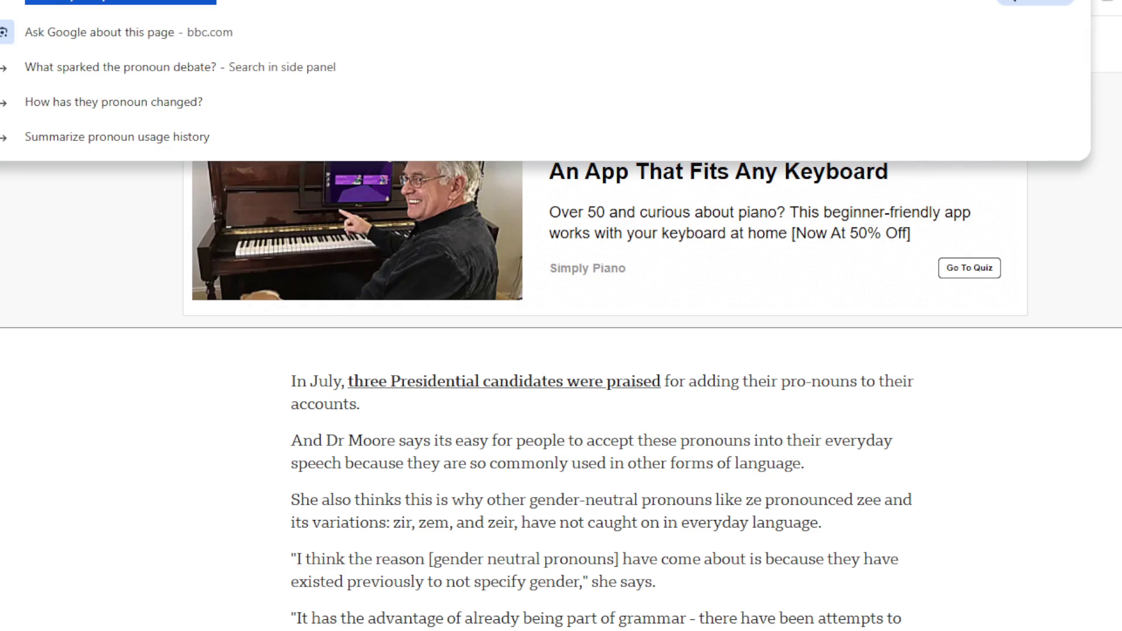
pyautogui.press('Escape')
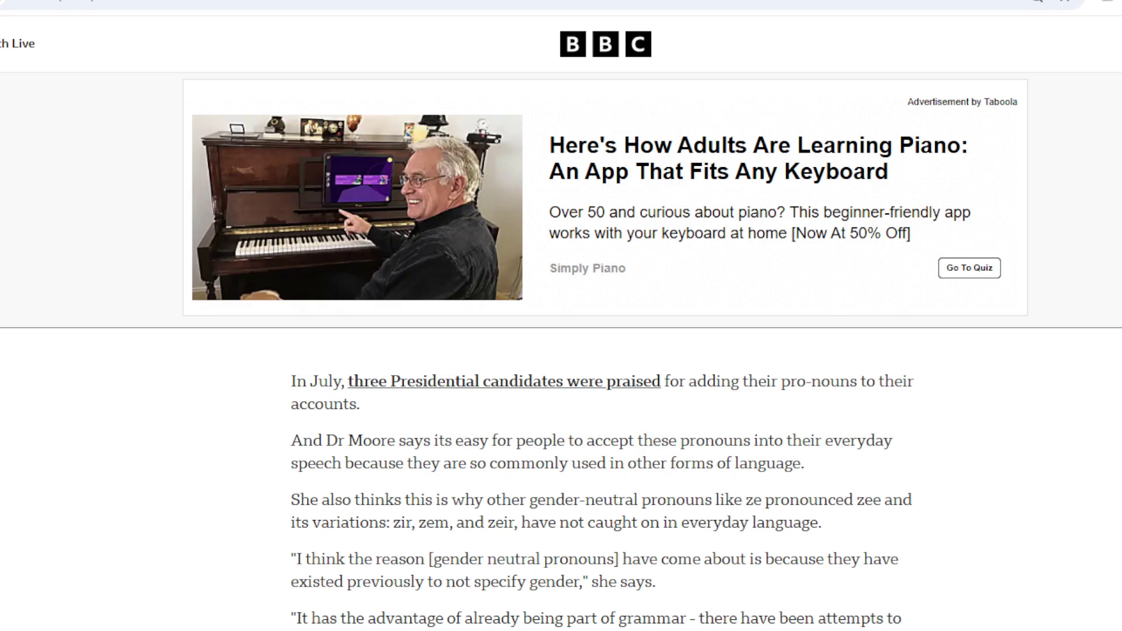
pyautogui.scroll(-10, 561, 350)
pyautogui.scroll(-5, 768, 596)
pyautogui.scroll(10, 768, 590)
pyautogui.scroll(15, 763, 558)
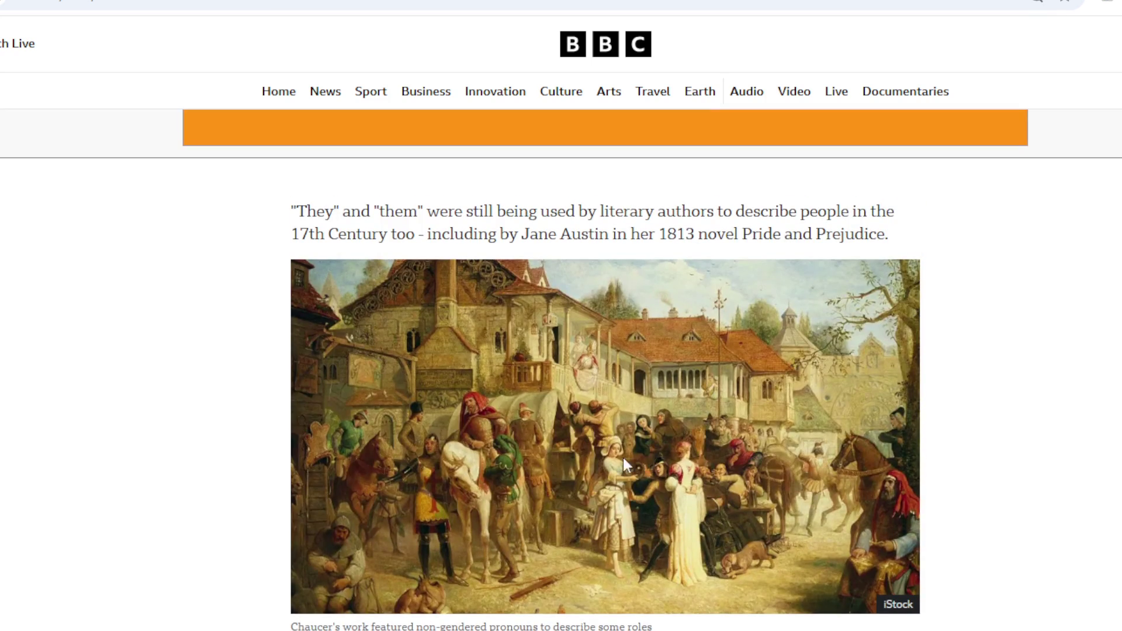
pyautogui.scroll(-4, 635, 460)
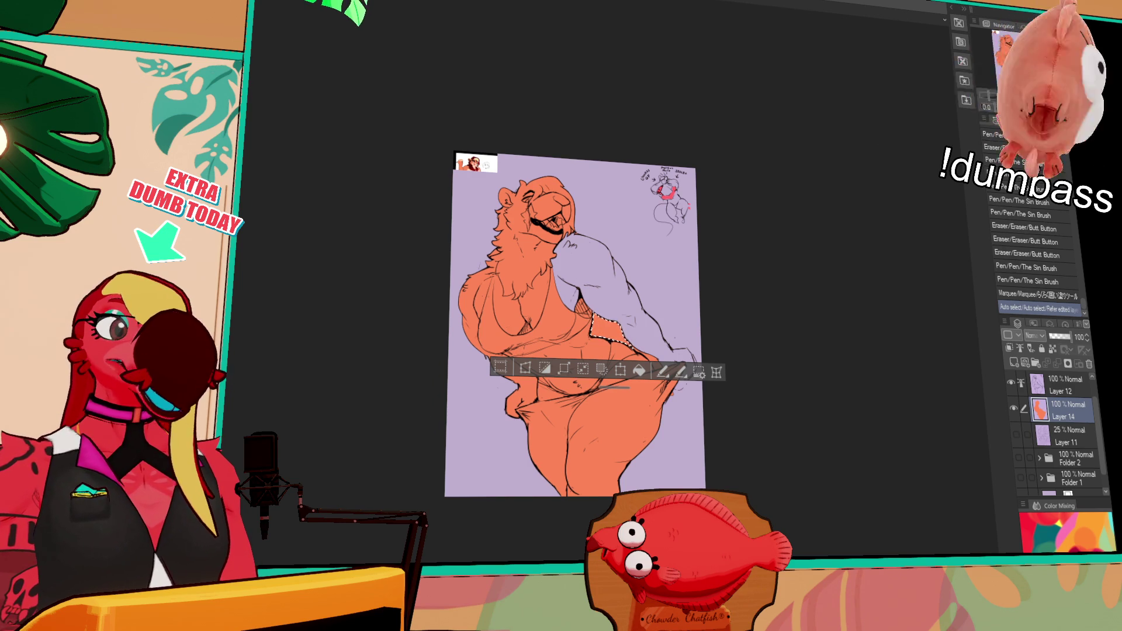
# Delete the orange fill between arm and torso and the stray fill near the right hand.
pyautogui.hotkey('ctrl', '+')
pyautogui.hotkey('ctrl', '+')
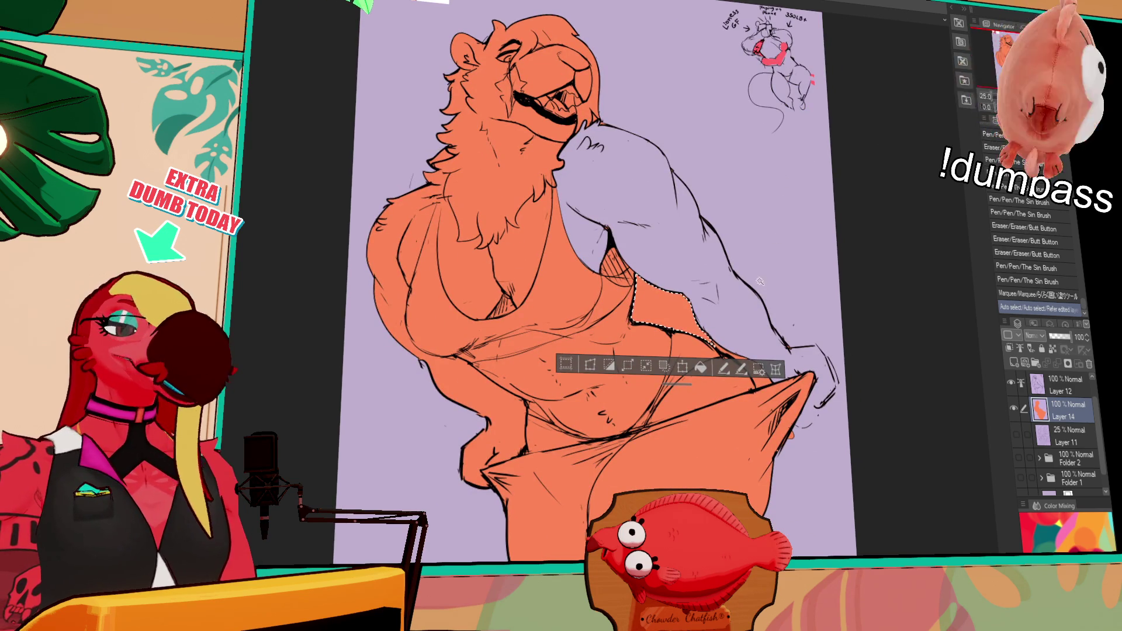
pyautogui.press('Delete')
pyautogui.hotkey('ctrl', 'd')
pyautogui.scroll(-2, 842, 289)
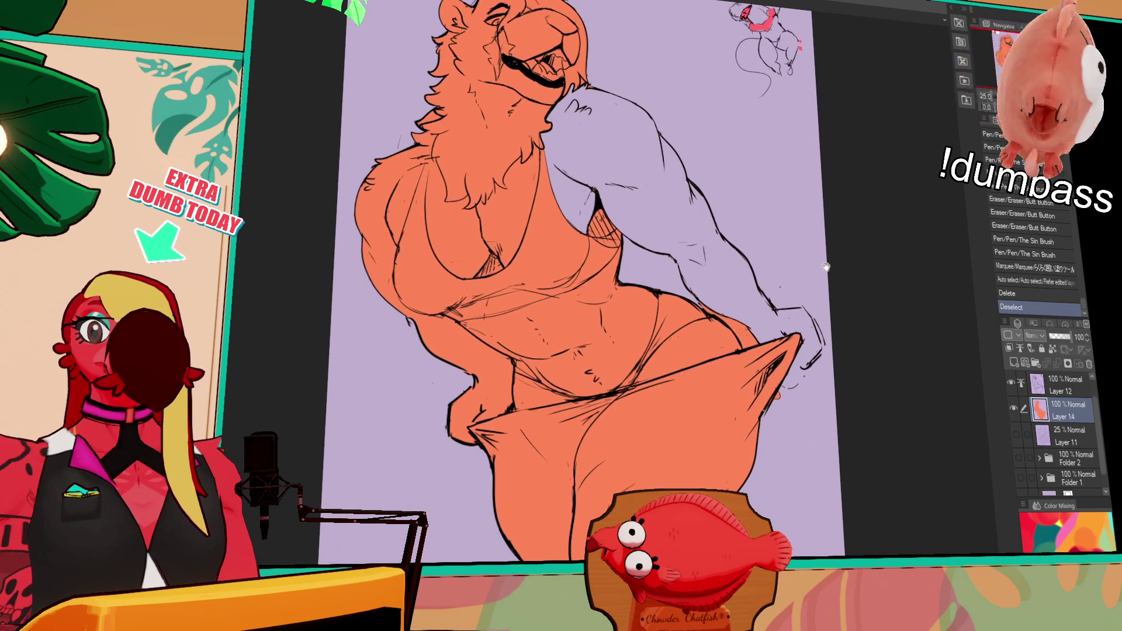
pyautogui.click(730, 327)
pyautogui.press('Delete')
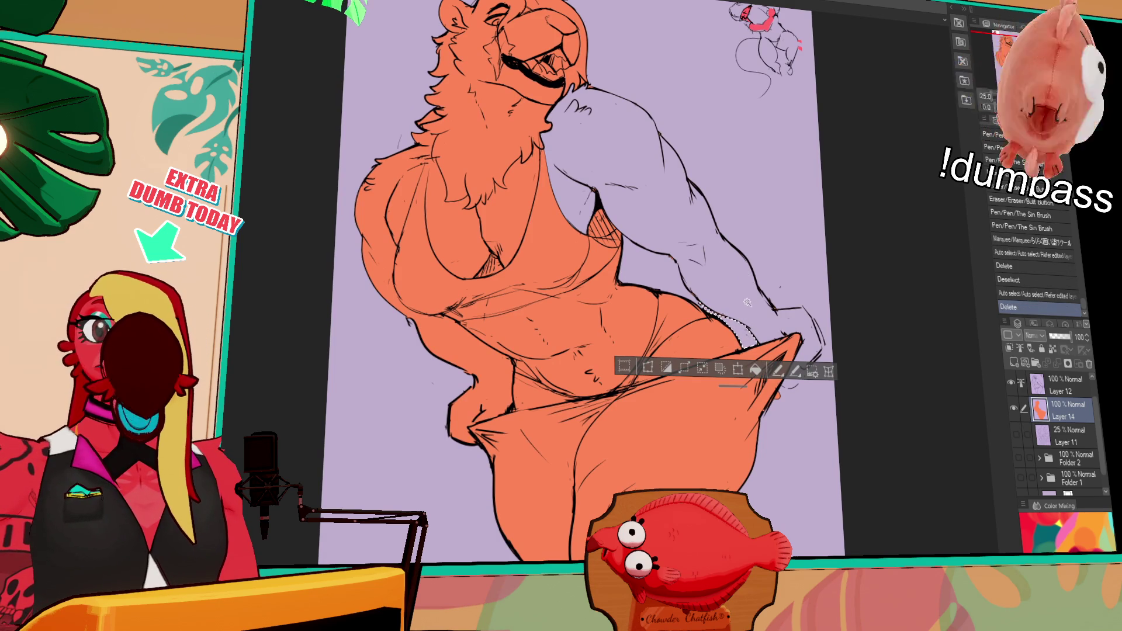
pyautogui.scroll(2, 760, 287)
pyautogui.hotkey('ctrl', 'd')
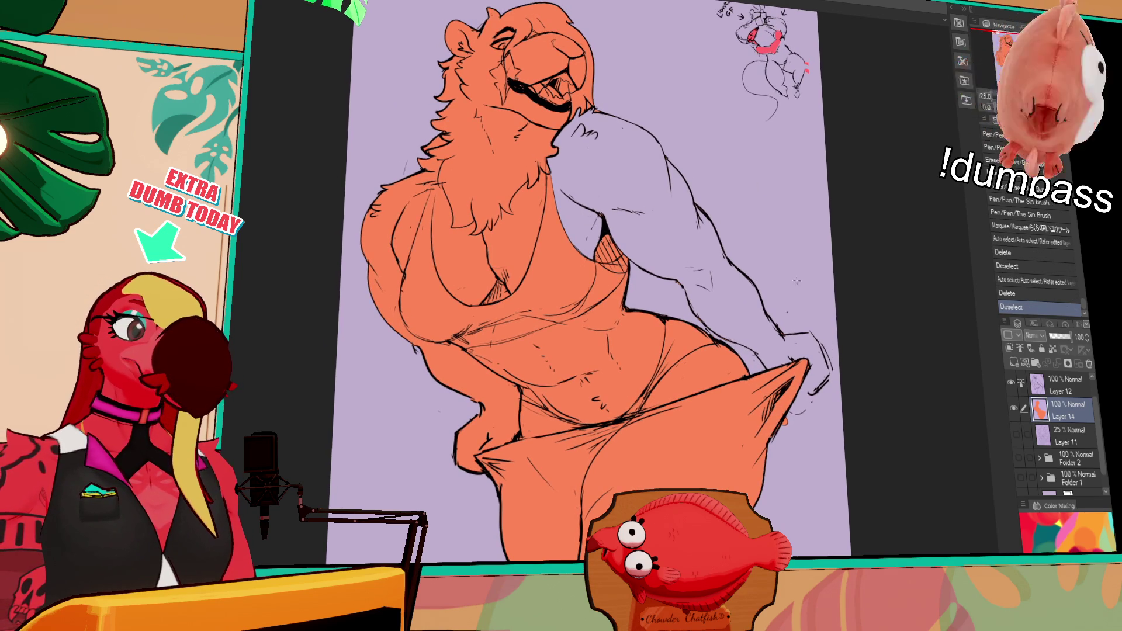
# Close the gaps in the right hand's outline with short pen lines.
pyautogui.click(801, 186)
pyautogui.hotkey('ctrl', 'z')
pyautogui.moveTo(793, 327); pyautogui.dragTo(835, 328)
pyautogui.moveTo(787, 396); pyautogui.dragTo(799, 388)
pyautogui.hotkey('ctrl', 'z')
pyautogui.hotkey('ctrl', 'y')
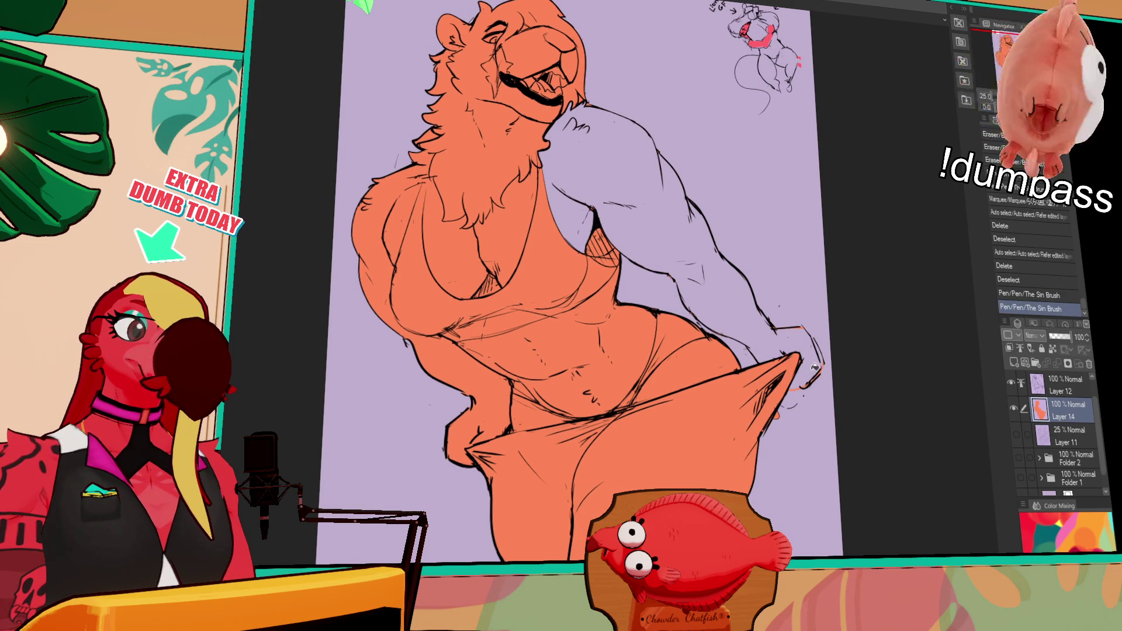
pyautogui.click(813, 354)
pyautogui.hotkey('ctrl', 'z')
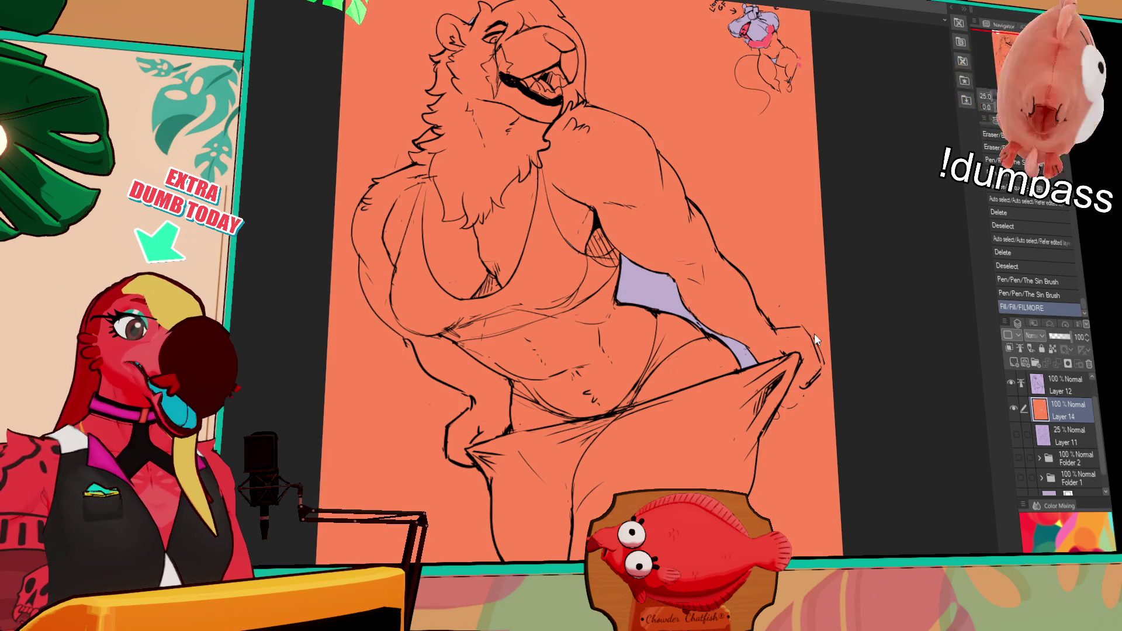
pyautogui.moveTo(815, 342)
pyautogui.mouseDown()
pyautogui.moveTo(821, 360)
pyautogui.moveTo(818, 349)
pyautogui.moveTo(781, 382)
pyautogui.mouseUp()
# Fill the lavender arm orange, then try a dark red fill on the mane.
pyautogui.press('g')
pyautogui.click(810, 368)
pyautogui.moveTo(662, 421); pyautogui.dragTo(669, 452)
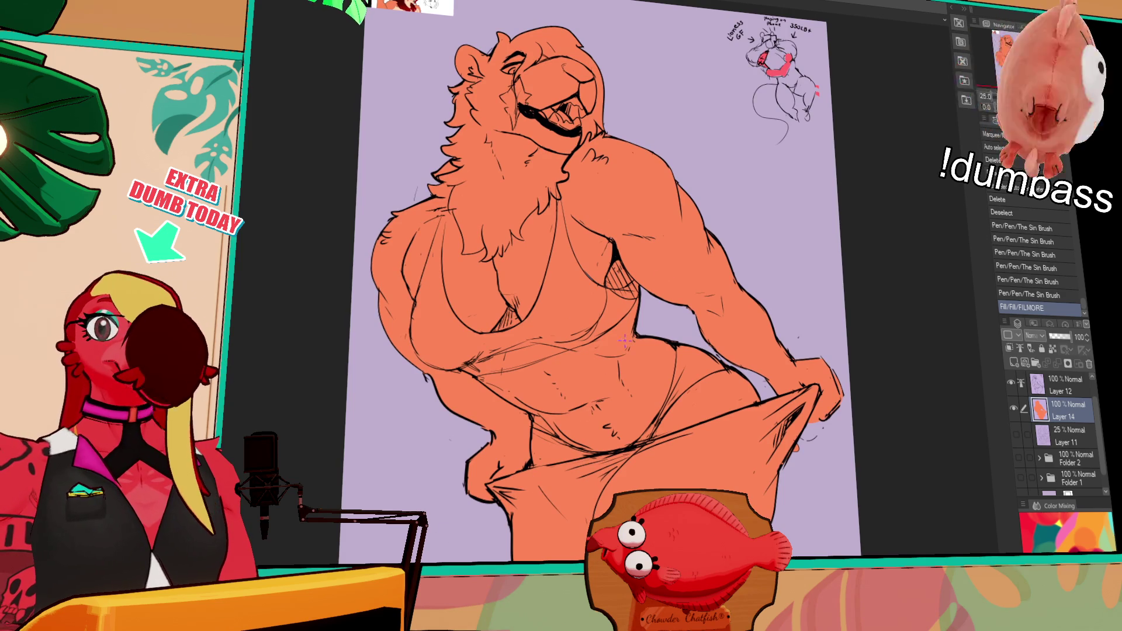
pyautogui.moveTo(779, 251)
pyautogui.mouseDown()
pyautogui.moveTo(777, 316)
pyautogui.moveTo(792, 372)
pyautogui.moveTo(815, 400)
pyautogui.mouseUp()
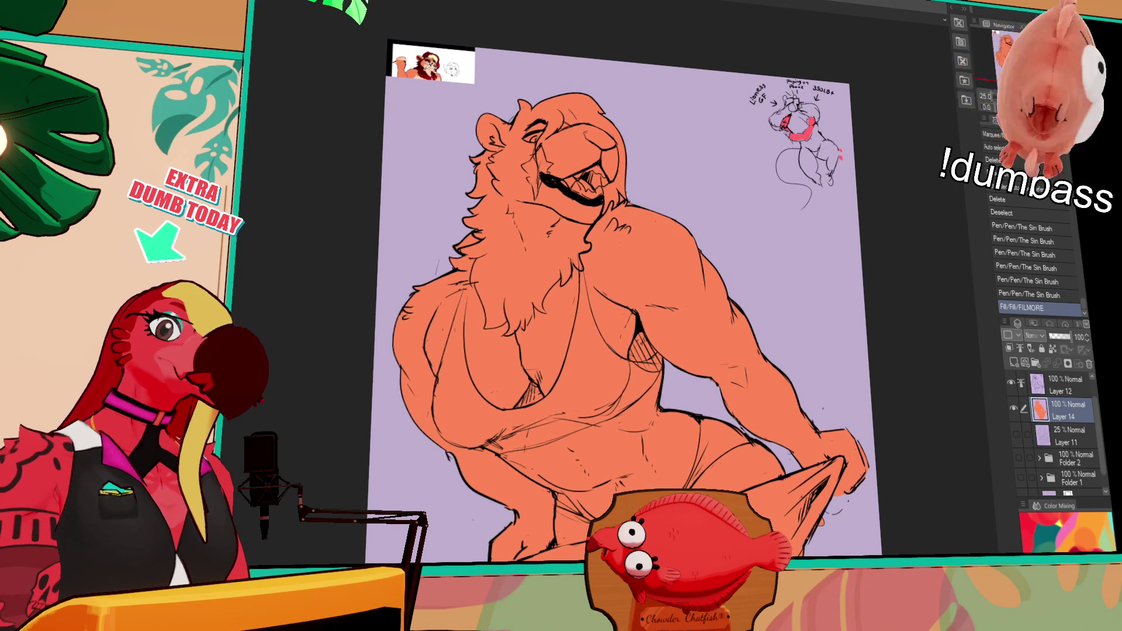
pyautogui.click(576, 248)
# Try dark red and dark brown fills on the mane and chest, undoing them.
pyautogui.hotkey('ctrl', 'z')
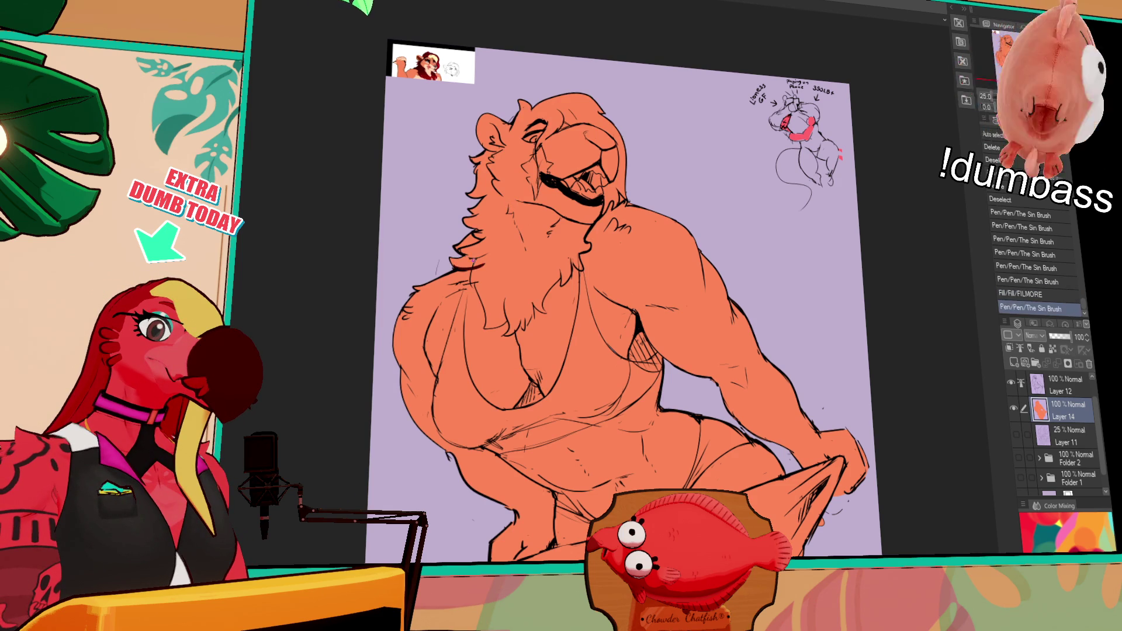
pyautogui.click(487, 243)
pyautogui.hotkey('ctrl', 'z')
pyautogui.hotkey('ctrl', 'y')
pyautogui.hotkey('ctrl', 'z')
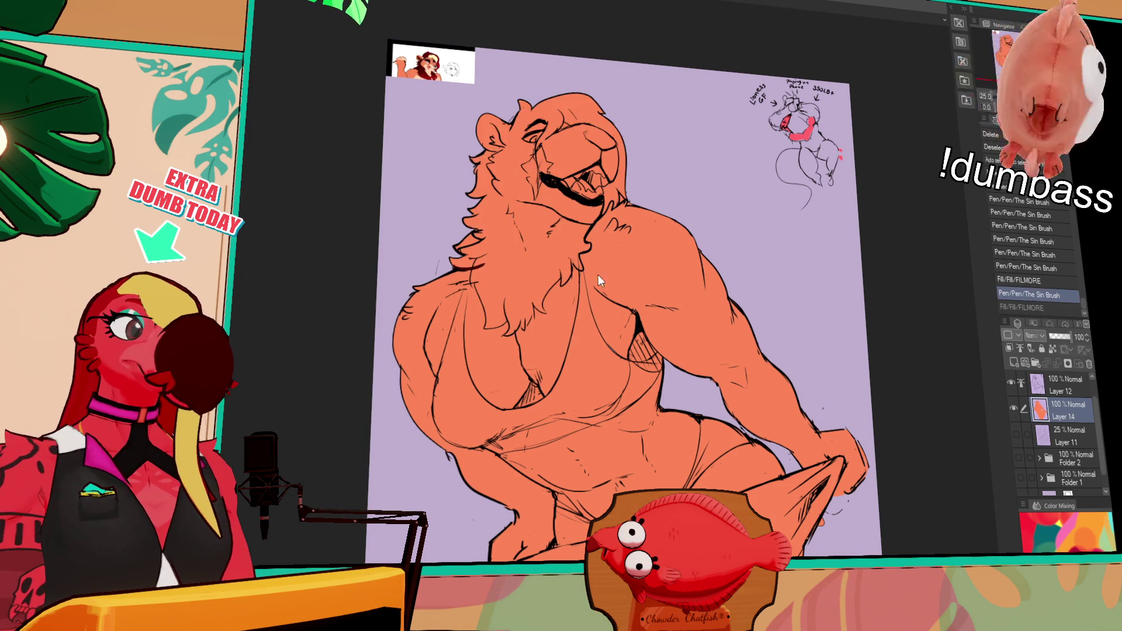
pyautogui.hotkey('ctrl', 'y')
pyautogui.hotkey('ctrl', 'z')
pyautogui.moveTo(543, 304); pyautogui.dragTo(525, 323)
pyautogui.hotkey('ctrl', 'z')
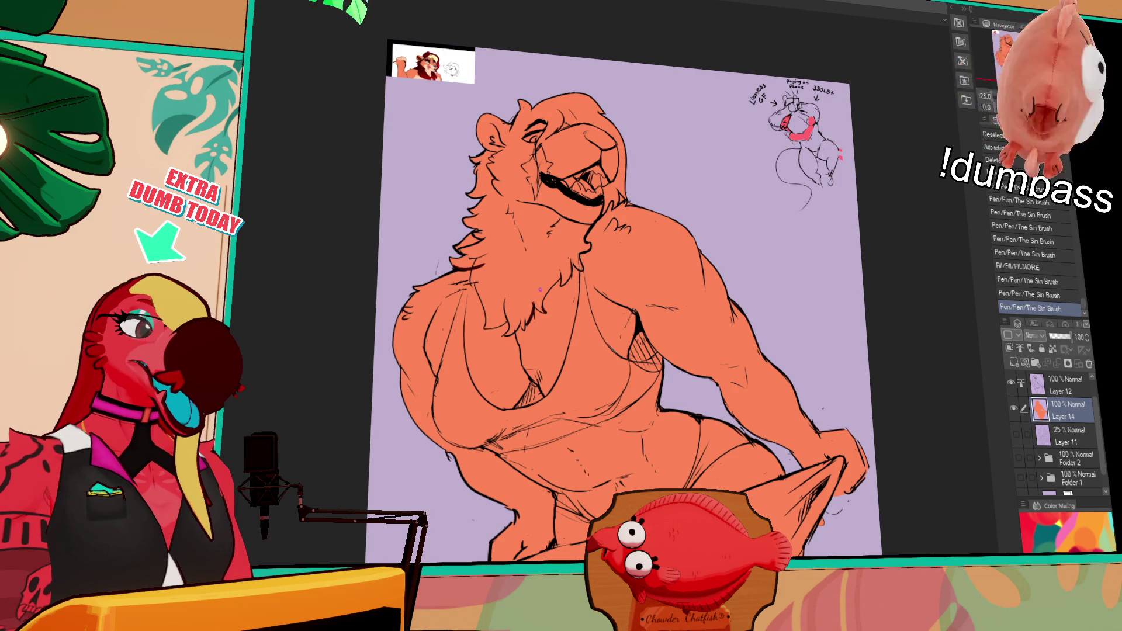
pyautogui.click(573, 248)
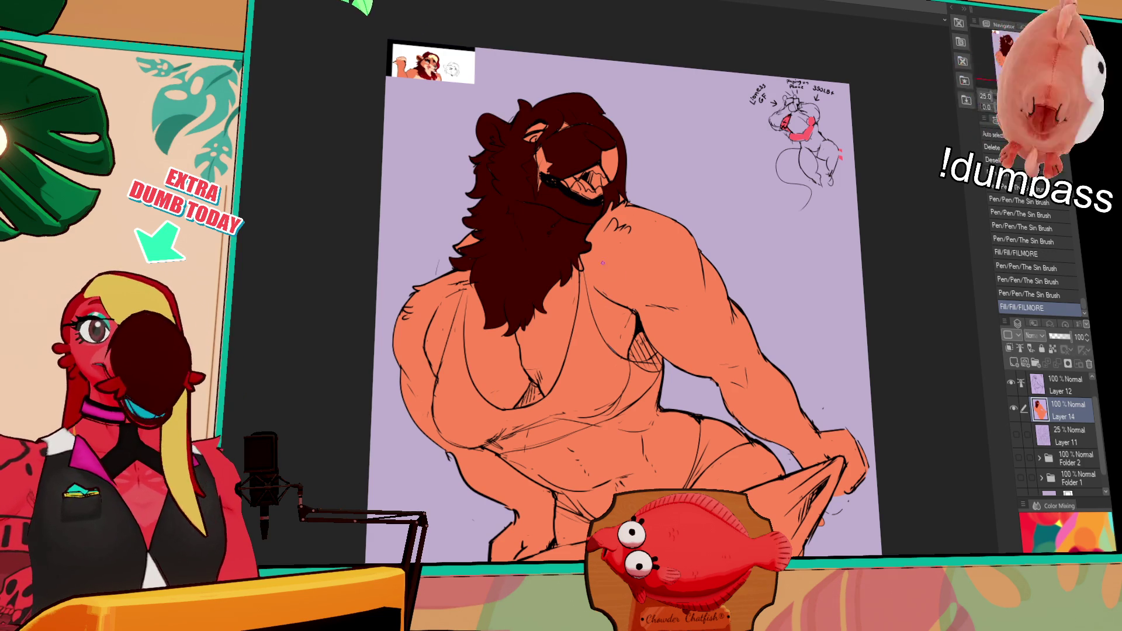
pyautogui.hotkey('ctrl', 'z')
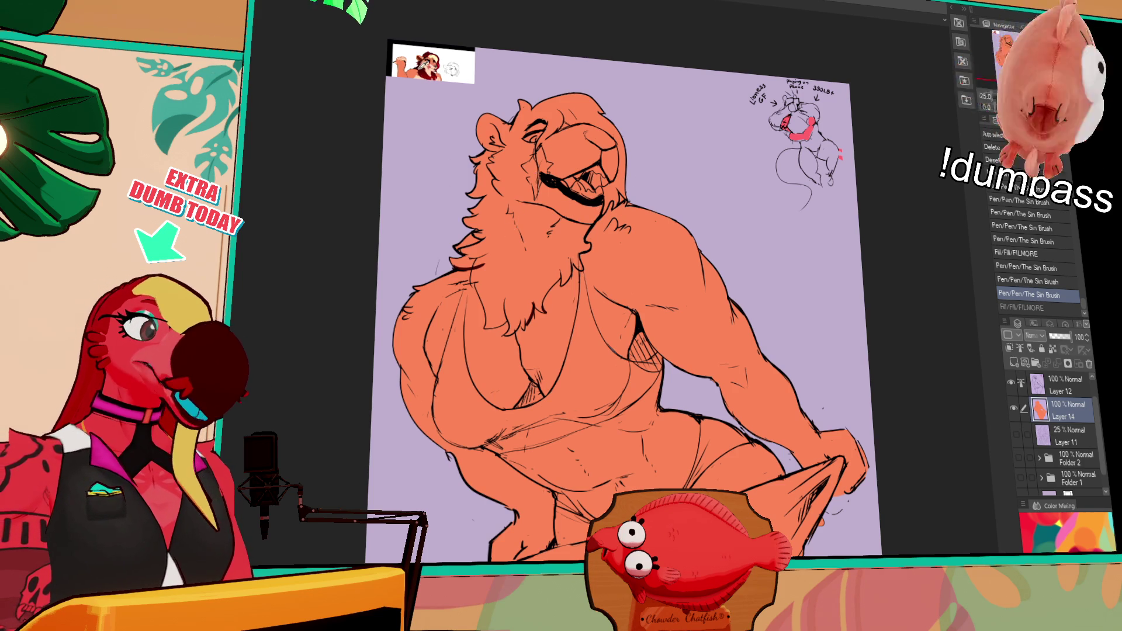
# Draw a line near the muzzle, then fill the beard below it dark brown.
pyautogui.moveTo(491, 190); pyautogui.dragTo(539, 202)
pyautogui.hotkey('ctrl', 'z')
pyautogui.hotkey('ctrl', 'y')
pyautogui.hotkey('ctrl', 'z')
pyautogui.hotkey('ctrl', 'y')
pyautogui.hotkey('ctrl', 'z')
pyautogui.hotkey('ctrl', 'y')
pyautogui.hotkey('ctrl', 'z')
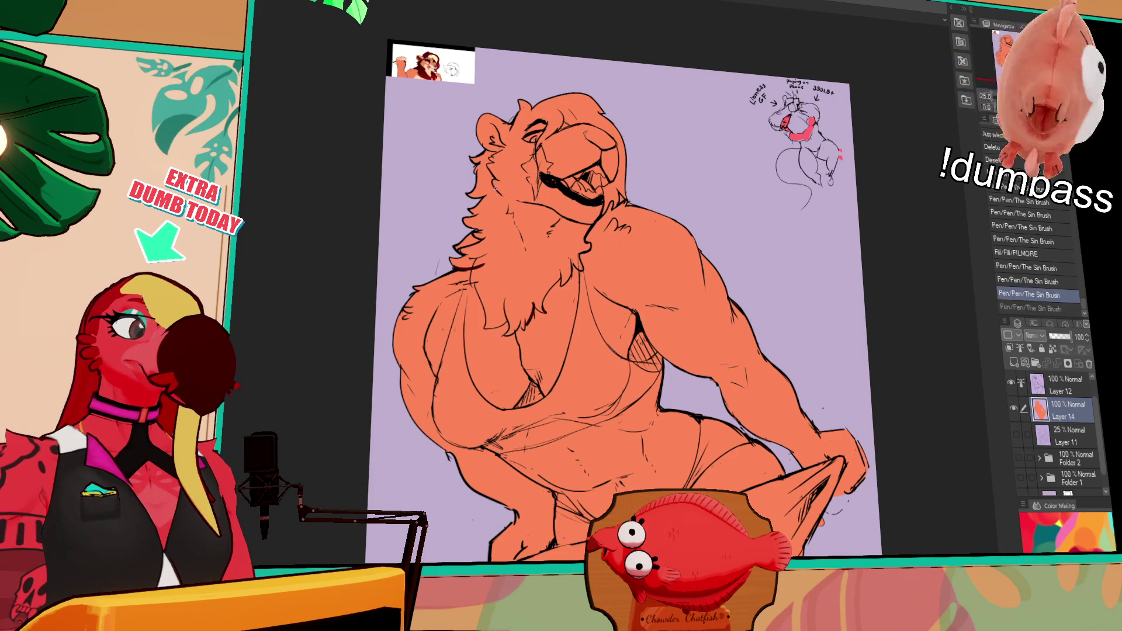
pyautogui.hotkey('ctrl', 'y')
pyautogui.click(578, 230)
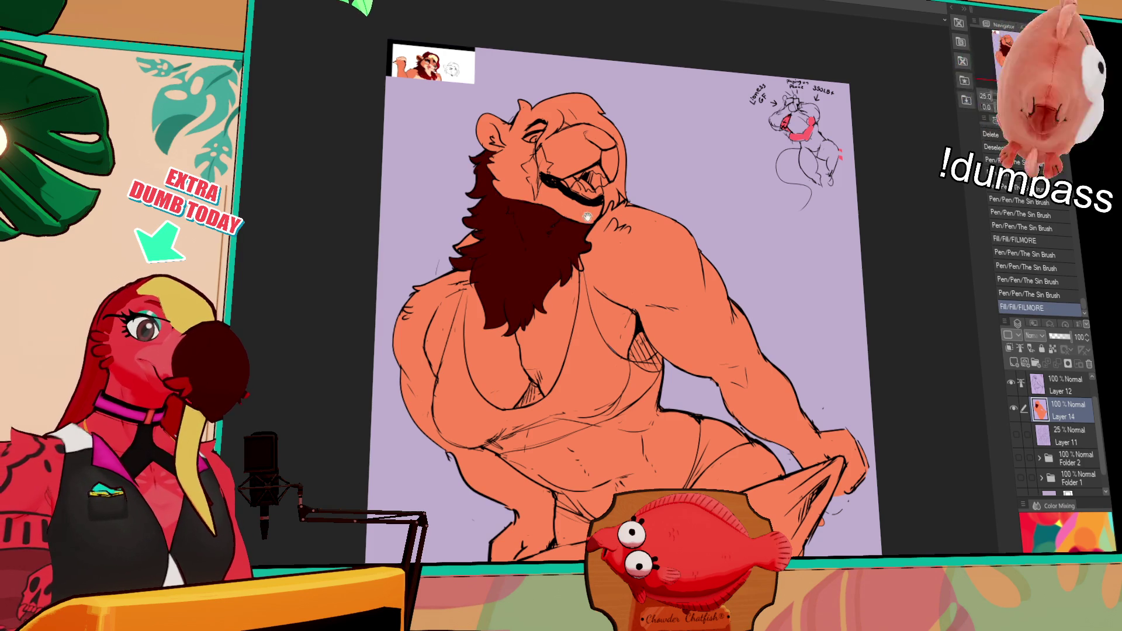
pyautogui.click(625, 260)
# Touch up the beard and try a head fill and eye stroke, undoing both.
pyautogui.moveTo(620, 262); pyautogui.dragTo(624, 265)
pyautogui.moveTo(642, 225); pyautogui.dragTo(645, 230)
pyautogui.moveTo(658, 155); pyautogui.dragTo(656, 182)
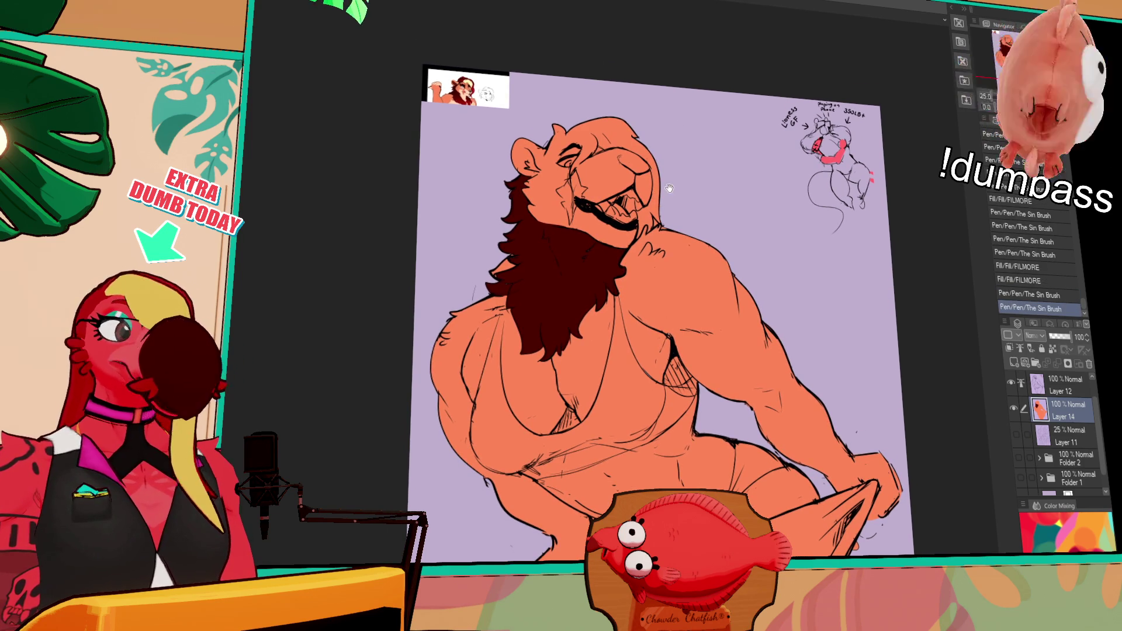
pyautogui.click(614, 130)
pyautogui.hotkey('ctrl', 'z')
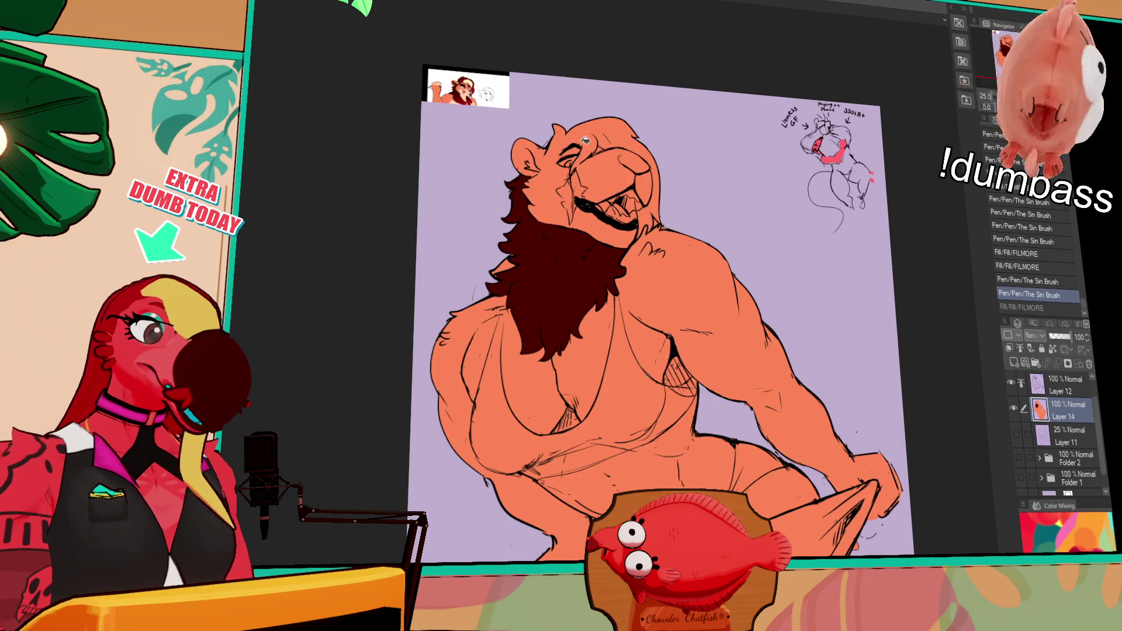
pyautogui.moveTo(579, 142)
pyautogui.mouseDown()
pyautogui.moveTo(543, 168)
pyautogui.moveTo(545, 156)
pyautogui.mouseUp()
pyautogui.hotkey('ctrl', 'z')
pyautogui.hotkey('ctrl', 'z')
pyautogui.hotkey('ctrl', 'z')
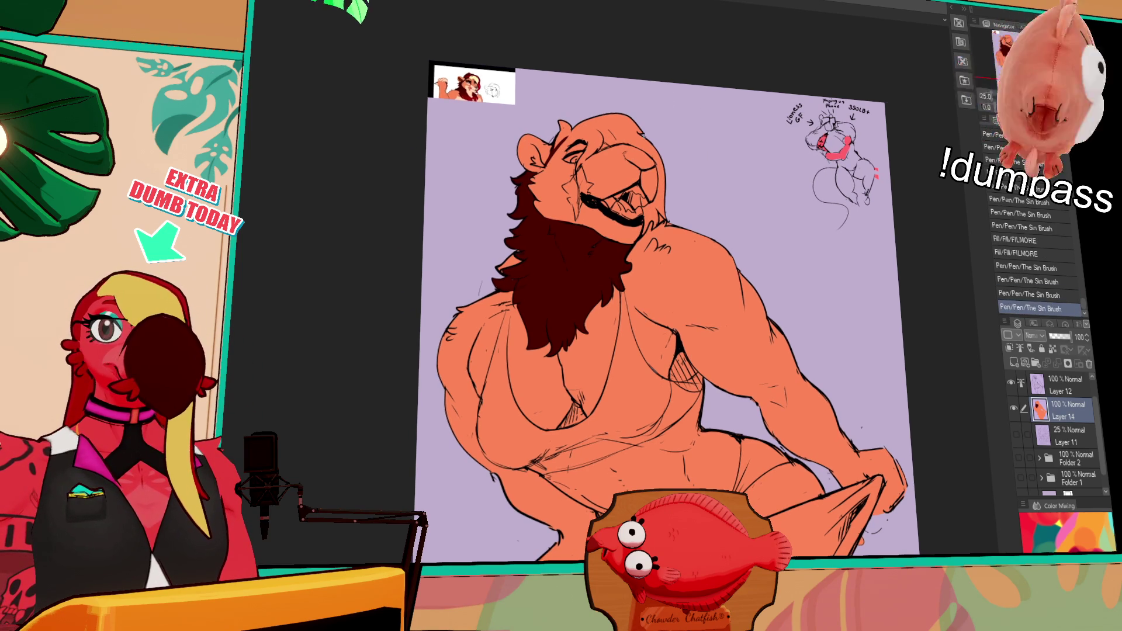
pyautogui.hotkey('ctrl', 'z')
pyautogui.hotkey('ctrl', 'z')
pyautogui.moveTo(584, 135); pyautogui.dragTo(550, 161)
pyautogui.hotkey('ctrl', 'z')
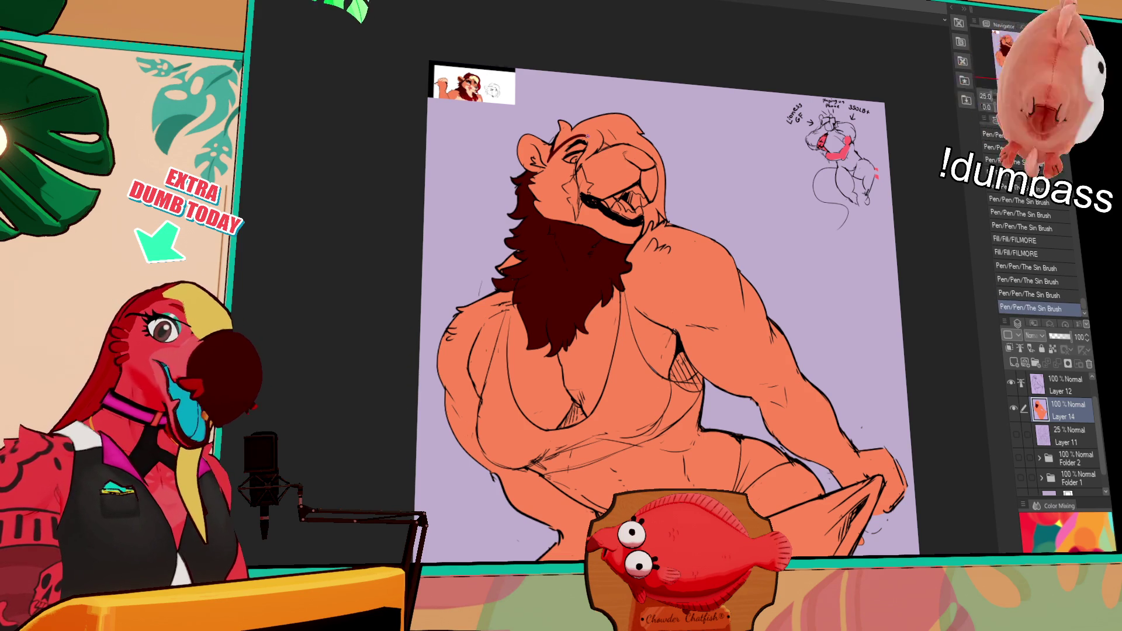
pyautogui.click(602, 132)
pyautogui.hotkey('ctrl', 'z')
# Fill the top-of-head mane dark brown and touch up its edges near the ear.
pyautogui.click(583, 164)
pyautogui.click(583, 158)
pyautogui.click(613, 127)
pyautogui.moveTo(576, 165); pyautogui.dragTo(579, 175)
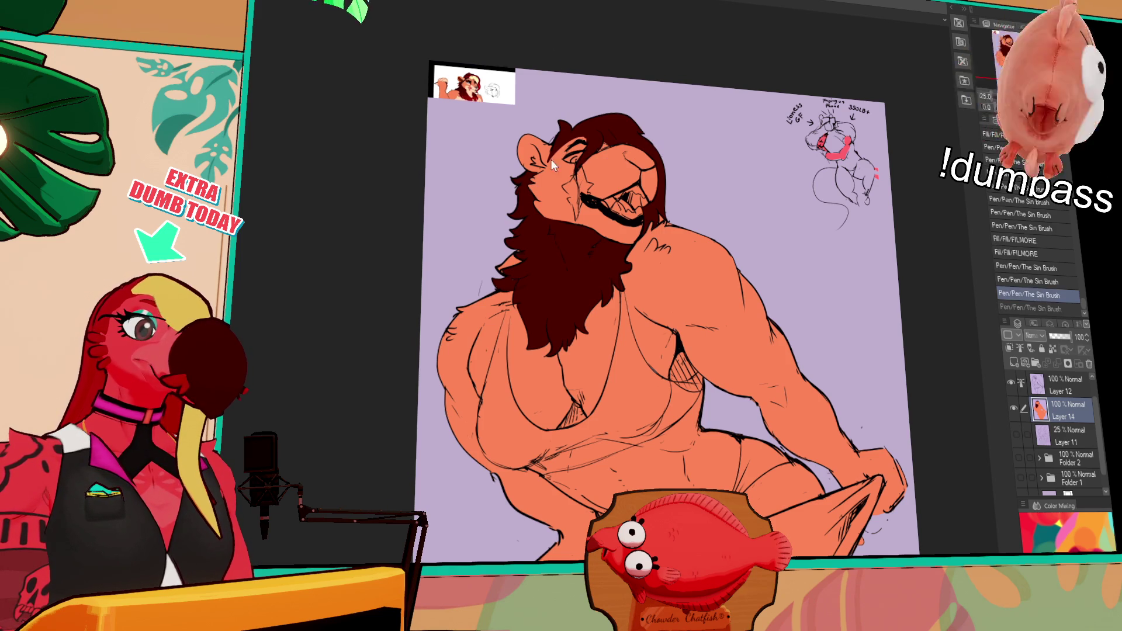
pyautogui.moveTo(526, 241); pyautogui.dragTo(509, 271)
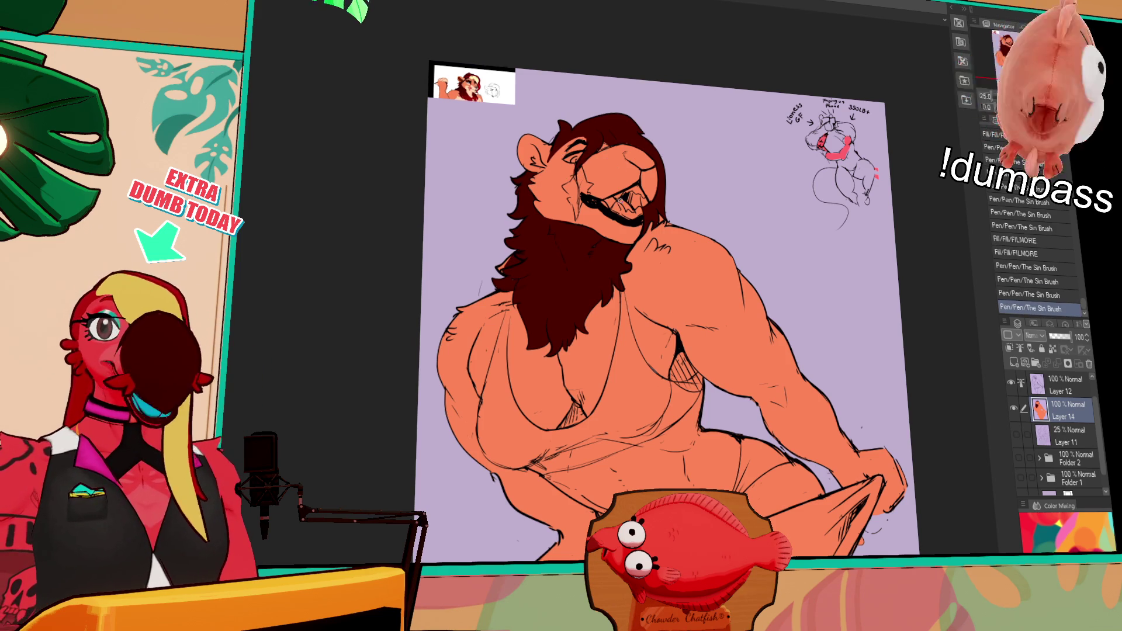
pyautogui.moveTo(519, 251); pyautogui.dragTo(507, 261)
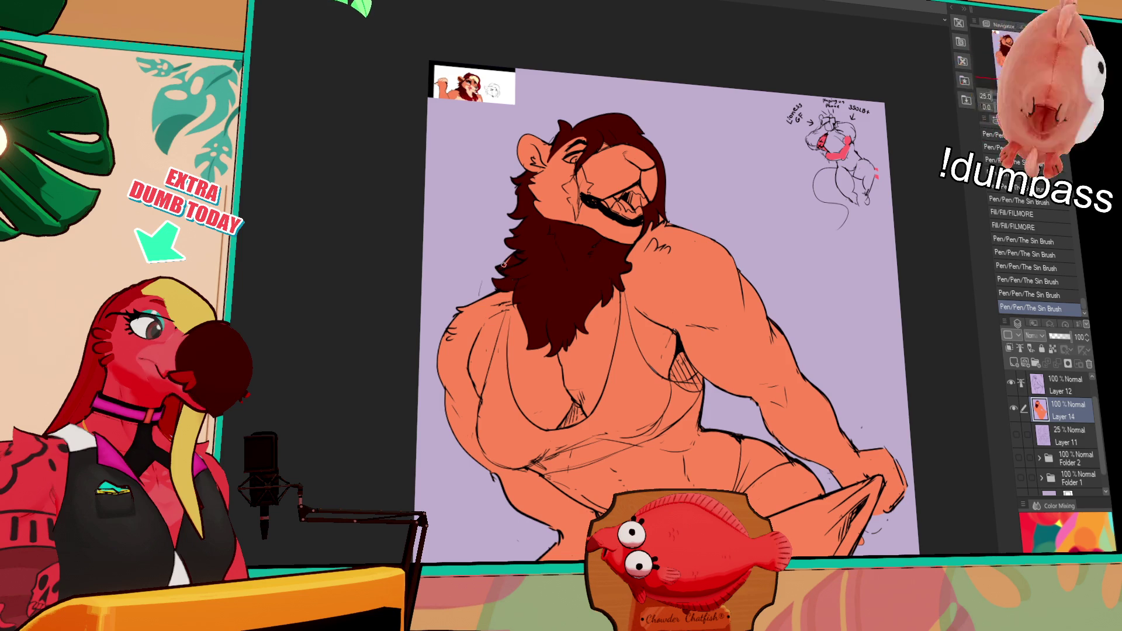
pyautogui.moveTo(660, 215); pyautogui.dragTo(664, 220)
pyautogui.click(663, 221)
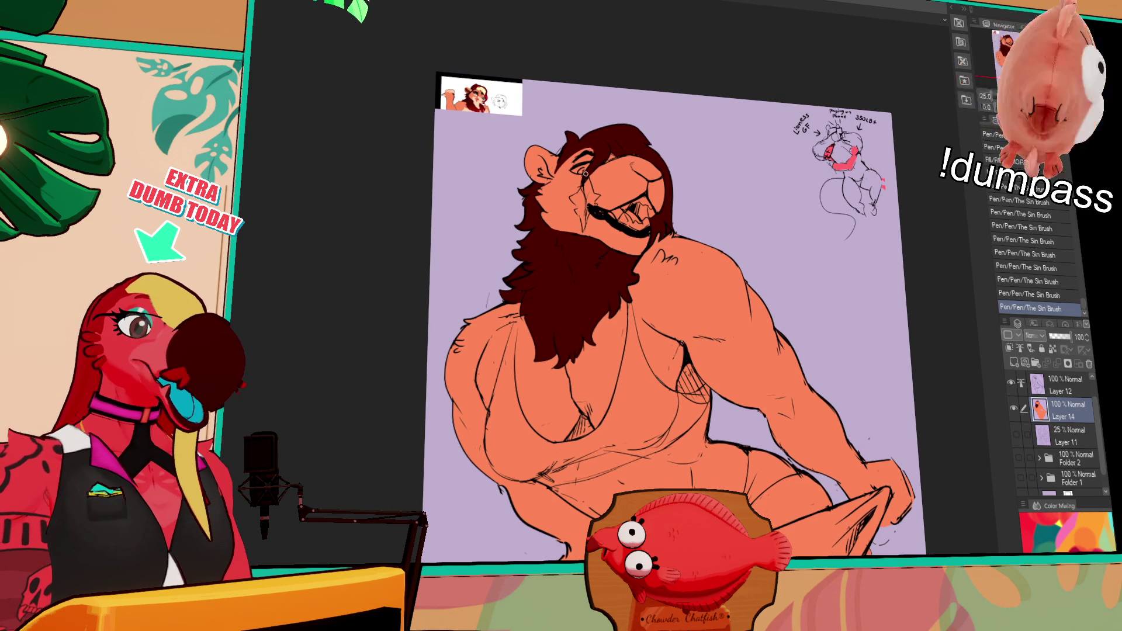
# Draw light zigzag highlight streaks beside the ear.
pyautogui.moveTo(563, 237); pyautogui.dragTo(573, 273)
pyautogui.hotkey('ctrl', 'z')
pyautogui.hotkey('ctrl', 'y')
pyautogui.hotkey('ctrl', 'z')
pyautogui.moveTo(535, 207)
pyautogui.mouseDown()
pyautogui.moveTo(579, 201)
pyautogui.moveTo(590, 187)
pyautogui.mouseUp()
pyautogui.hotkey('ctrl', 'z')
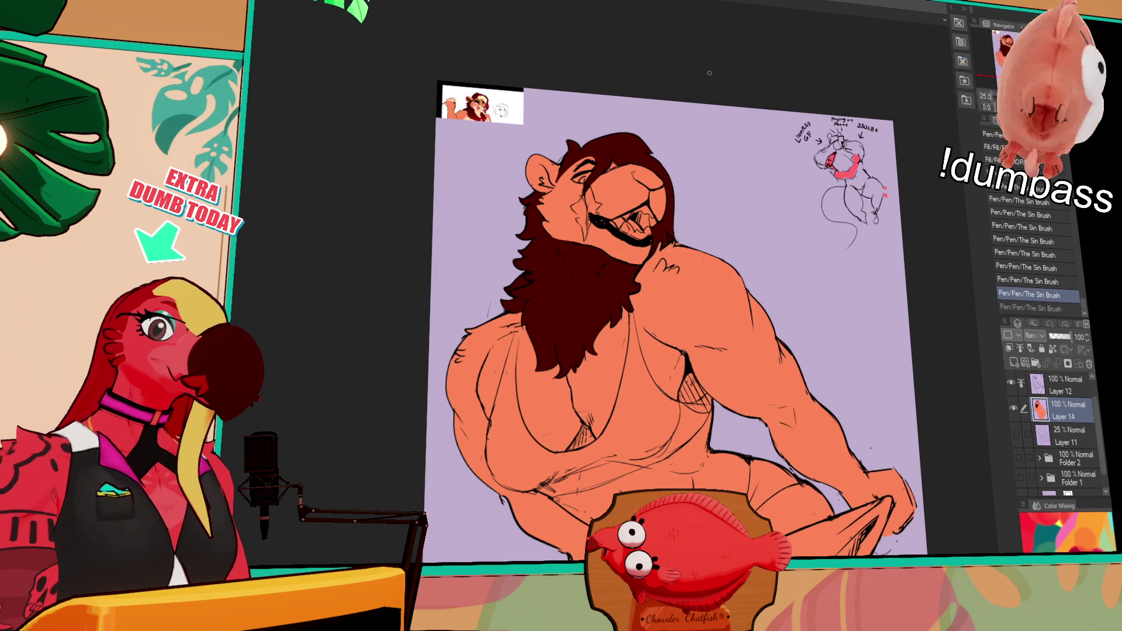
pyautogui.moveTo(584, 186)
pyautogui.mouseDown()
pyautogui.moveTo(560, 206)
pyautogui.moveTo(583, 245)
pyautogui.mouseUp()
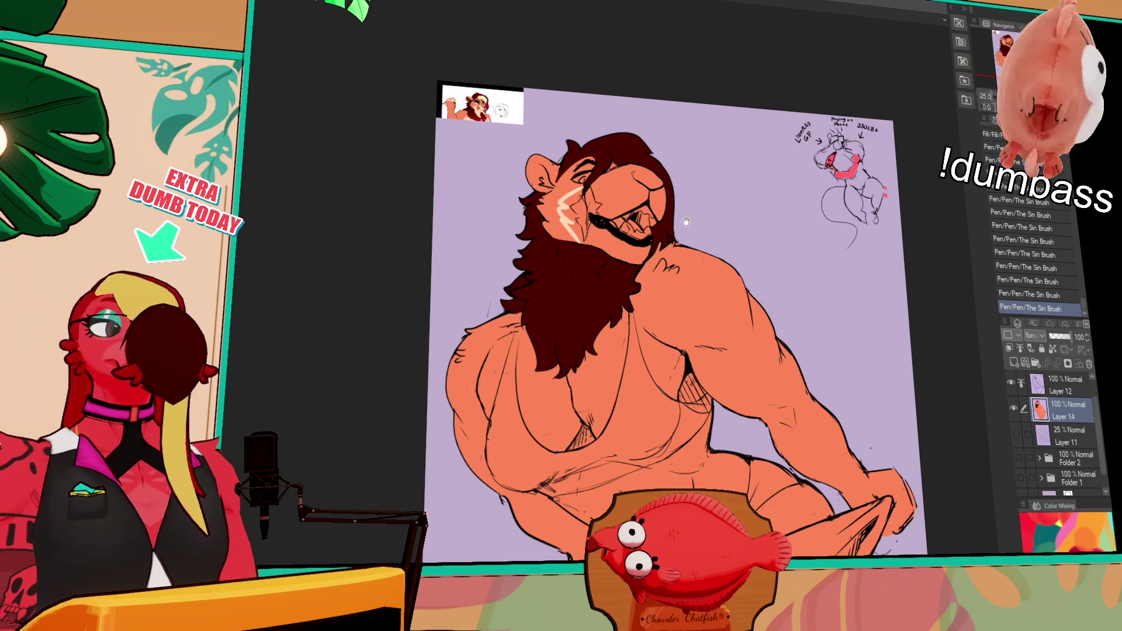
# Draw a cream line across the lion's cheek.
pyautogui.moveTo(680, 218); pyautogui.dragTo(685, 213)
pyautogui.moveTo(609, 221); pyautogui.dragTo(599, 232)
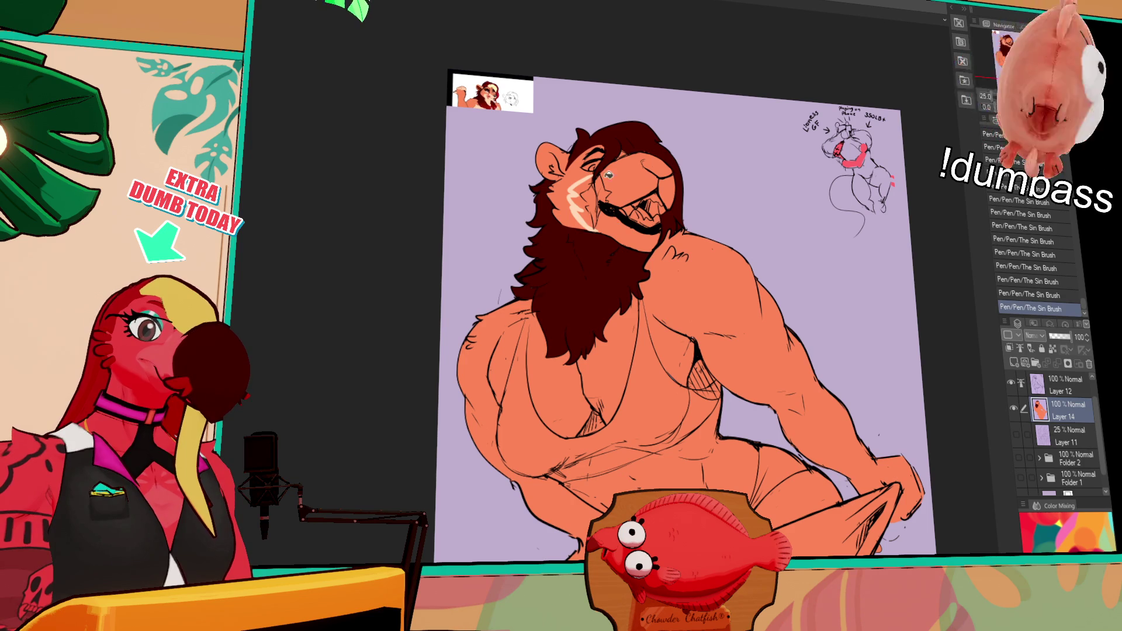
pyautogui.hotkey('ctrl', 'z')
pyautogui.moveTo(605, 173); pyautogui.dragTo(650, 162)
pyautogui.hotkey('ctrl', 'z')
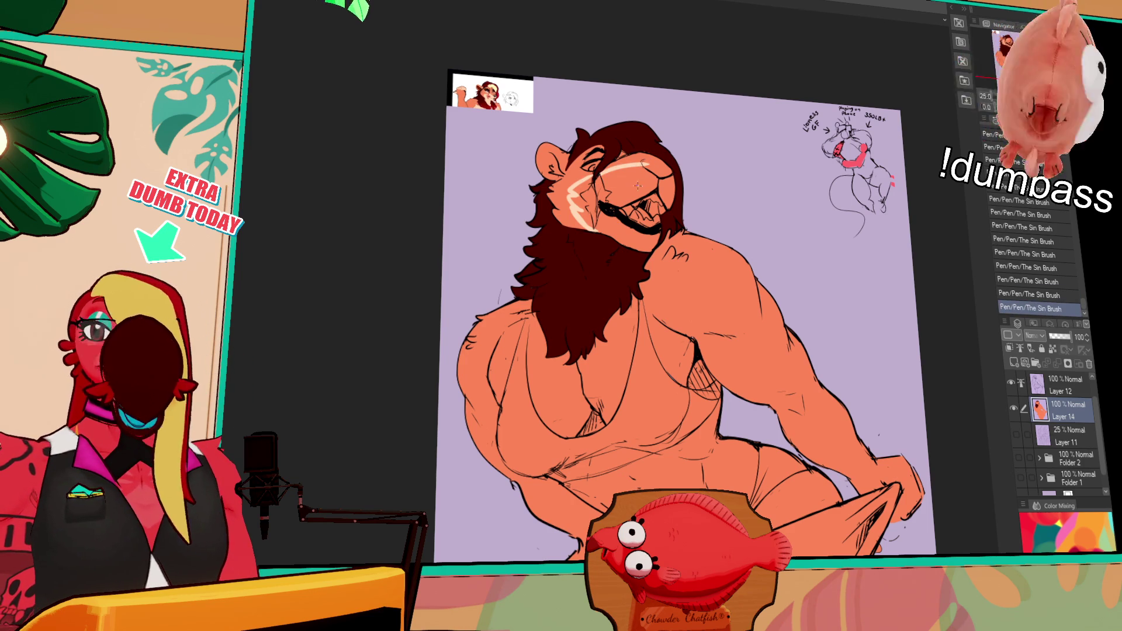
# Fill the muzzle and the cheek left of it cream.
pyautogui.press('g')
pyautogui.click(630, 187)
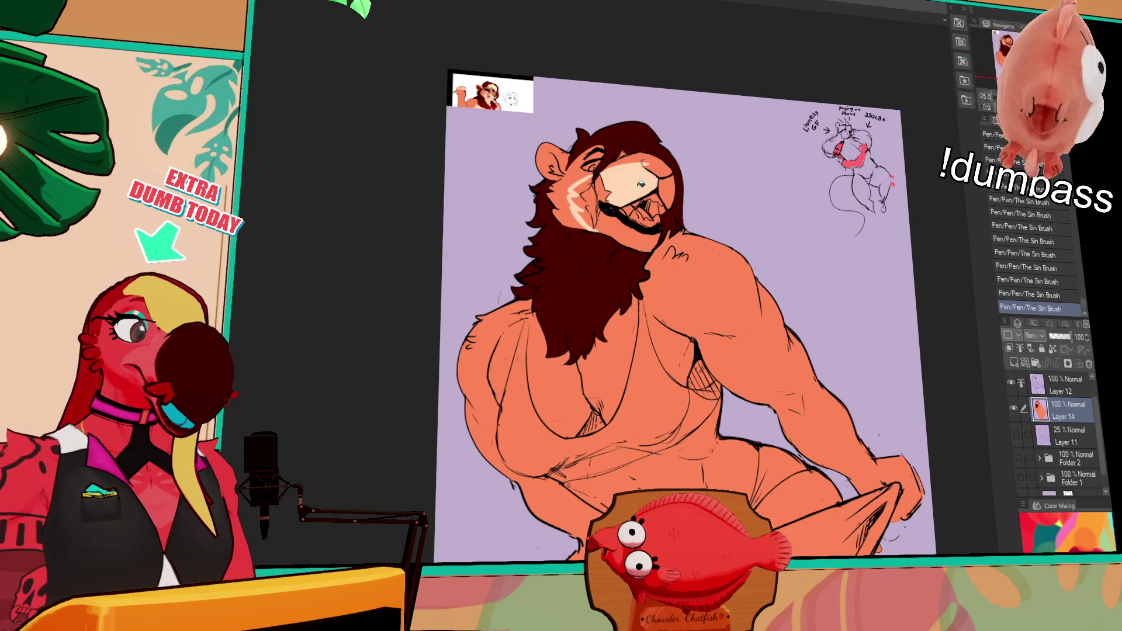
pyautogui.click(666, 187)
pyautogui.click(648, 180)
pyautogui.click(670, 188)
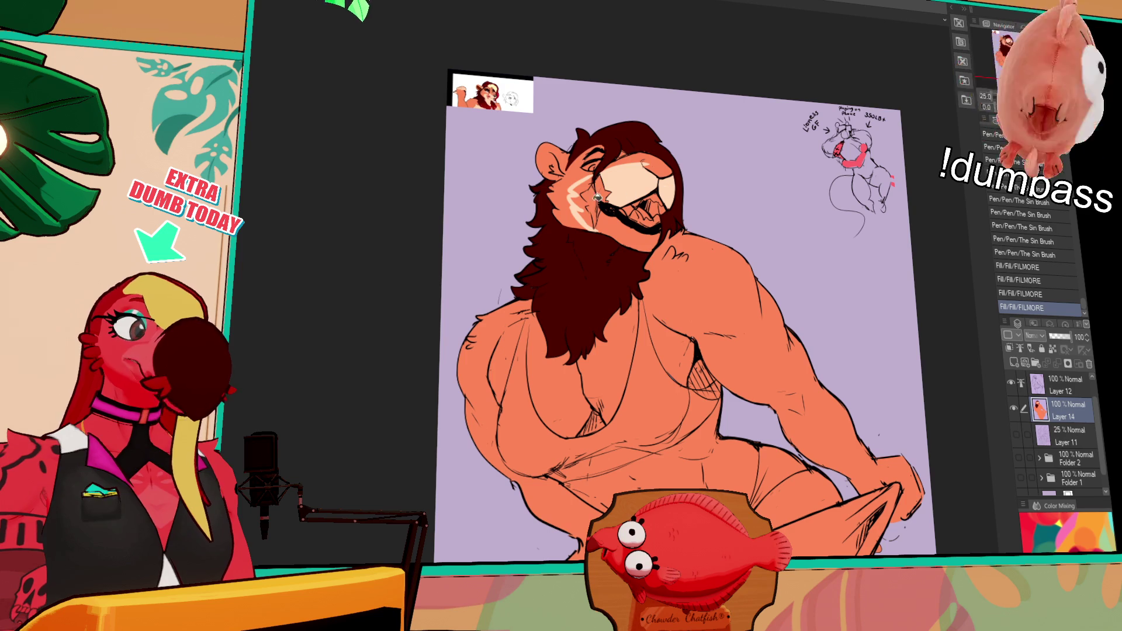
pyautogui.click(594, 188)
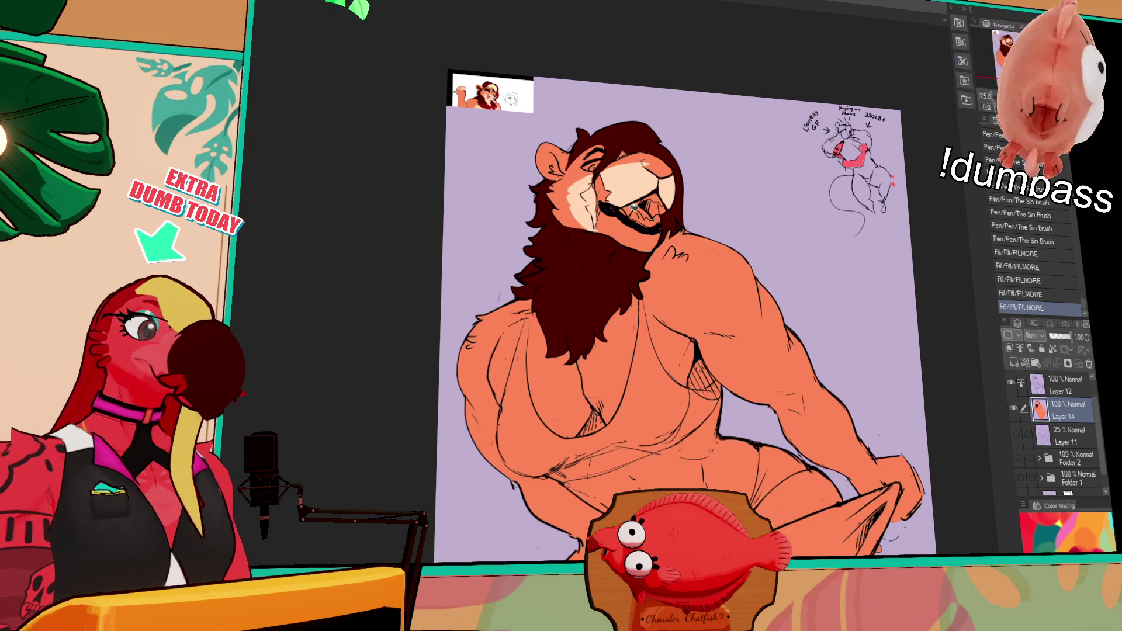
# Fill the small cheek patch, a colouring gap and the chin cream.
pyautogui.moveTo(594, 214); pyautogui.dragTo(592, 222)
pyautogui.click(674, 269)
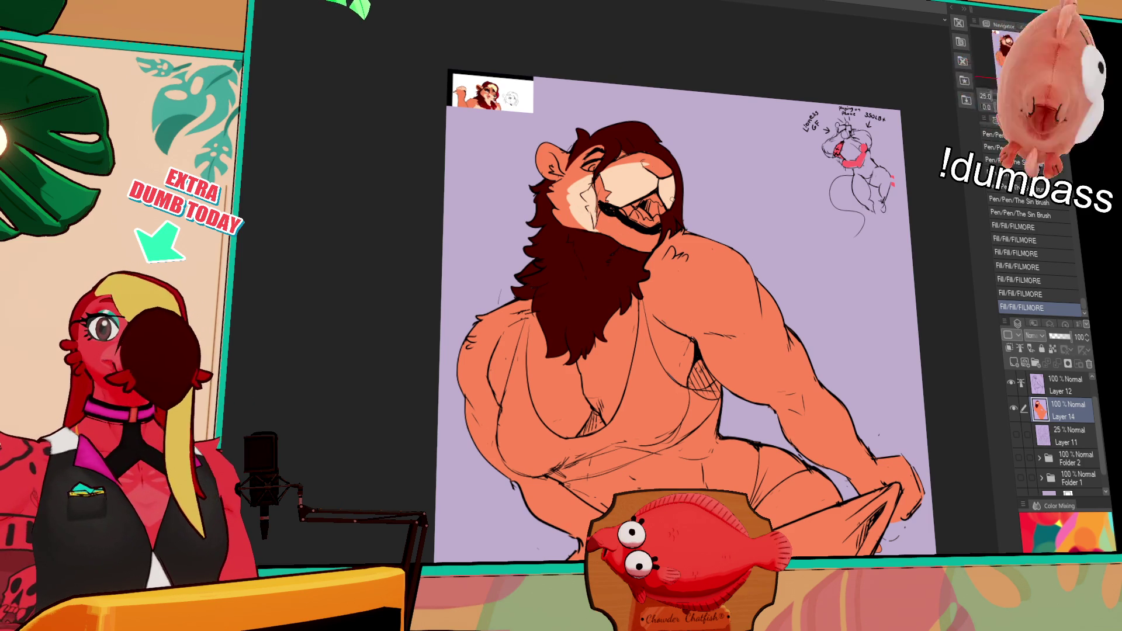
pyautogui.click(634, 239)
pyautogui.click(636, 165)
pyautogui.moveTo(679, 155); pyautogui.dragTo(687, 162)
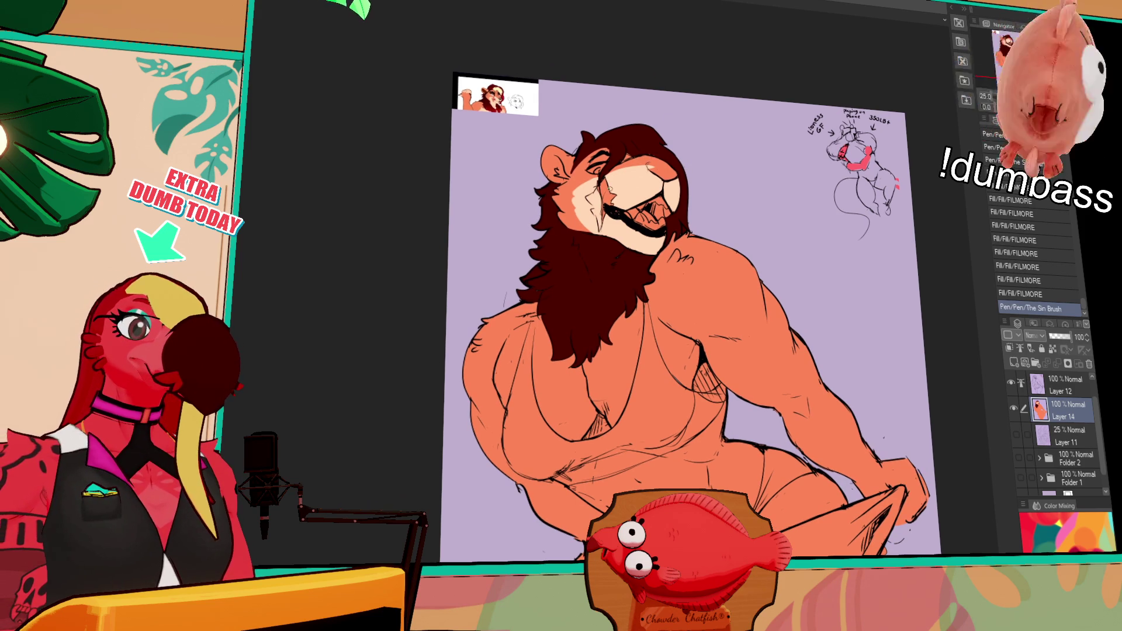
# Add short strokes near the lion's eye and two on the cheek, then zoom into the face.
pyautogui.moveTo(579, 178); pyautogui.dragTo(592, 187)
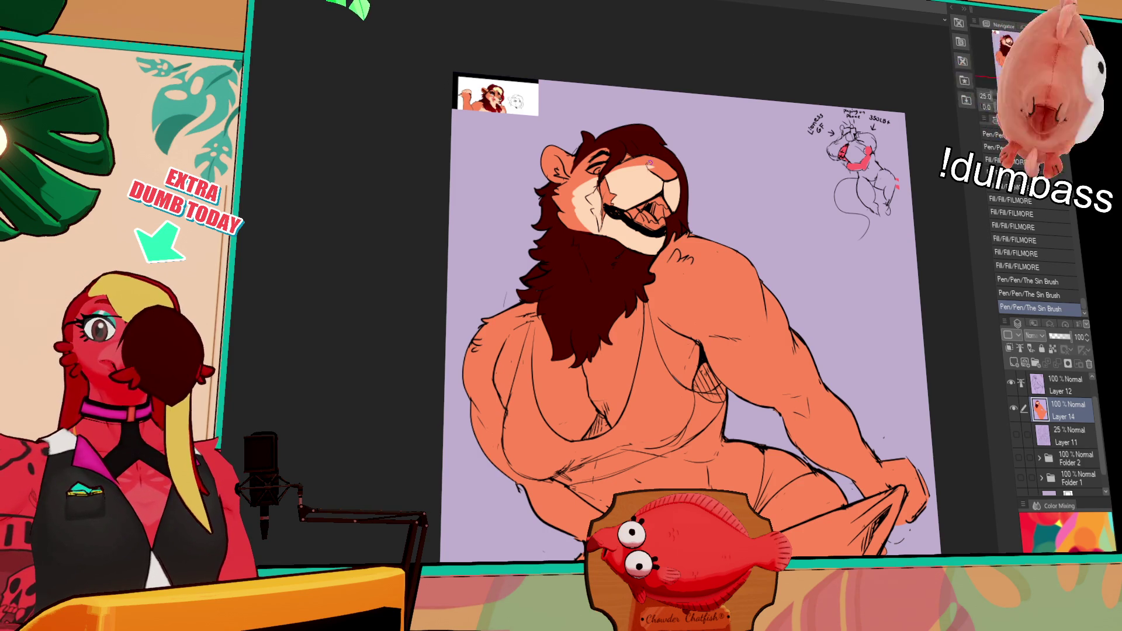
pyautogui.moveTo(592, 175)
pyautogui.mouseDown()
pyautogui.moveTo(597, 186)
pyautogui.moveTo(573, 195)
pyautogui.moveTo(585, 202)
pyautogui.moveTo(580, 211)
pyautogui.mouseUp()
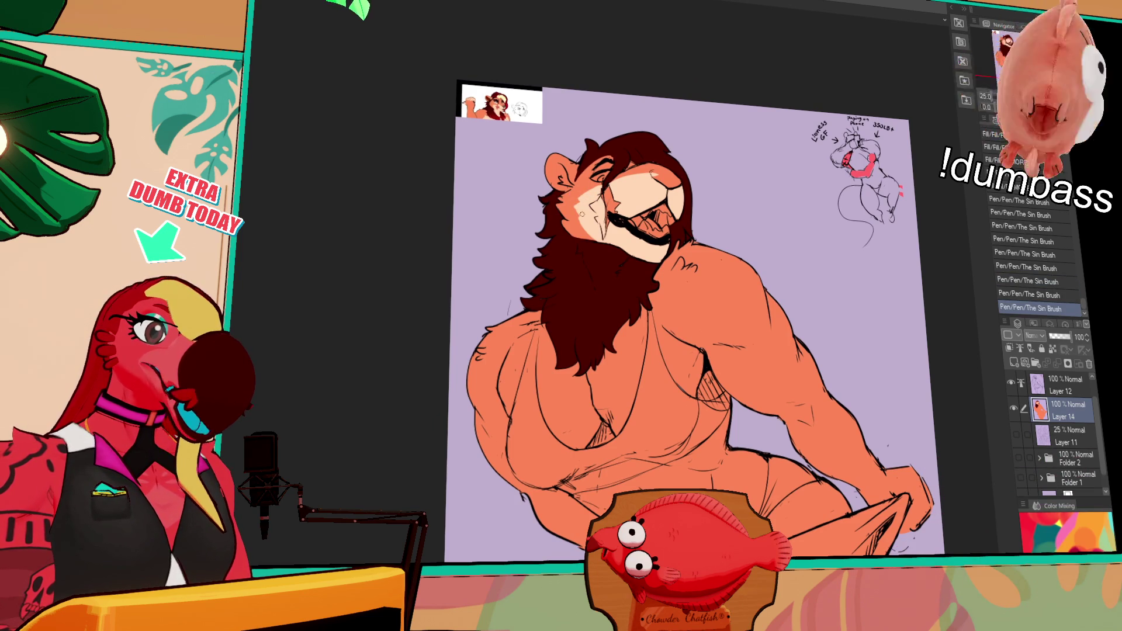
pyautogui.moveTo(733, 127); pyautogui.dragTo(745, 124)
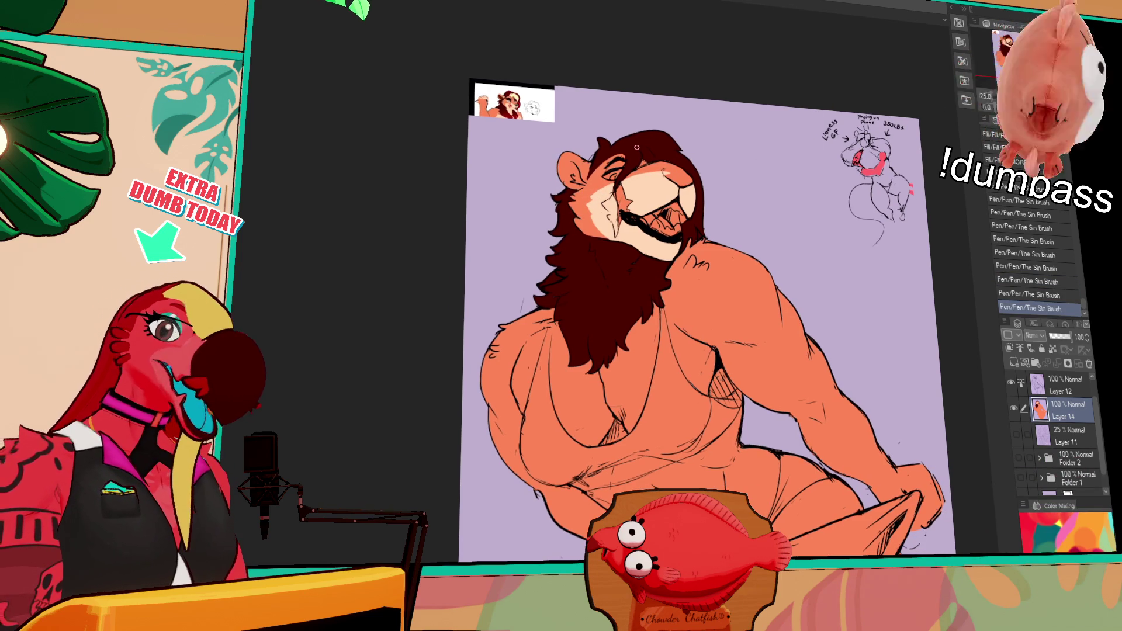
pyautogui.scroll(5, 731, 350)
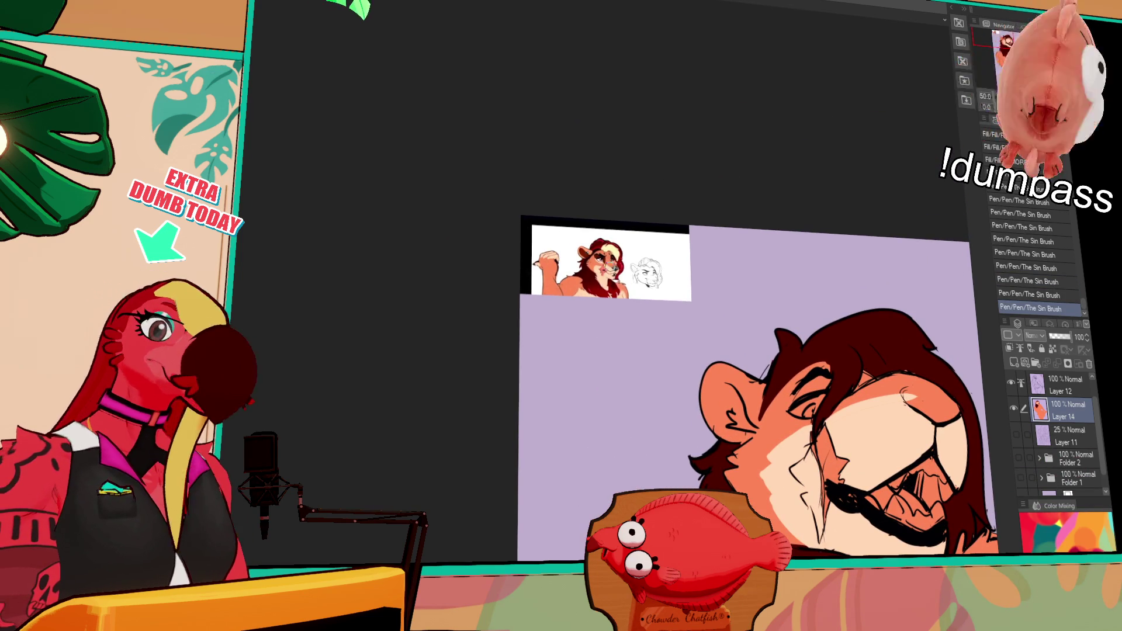